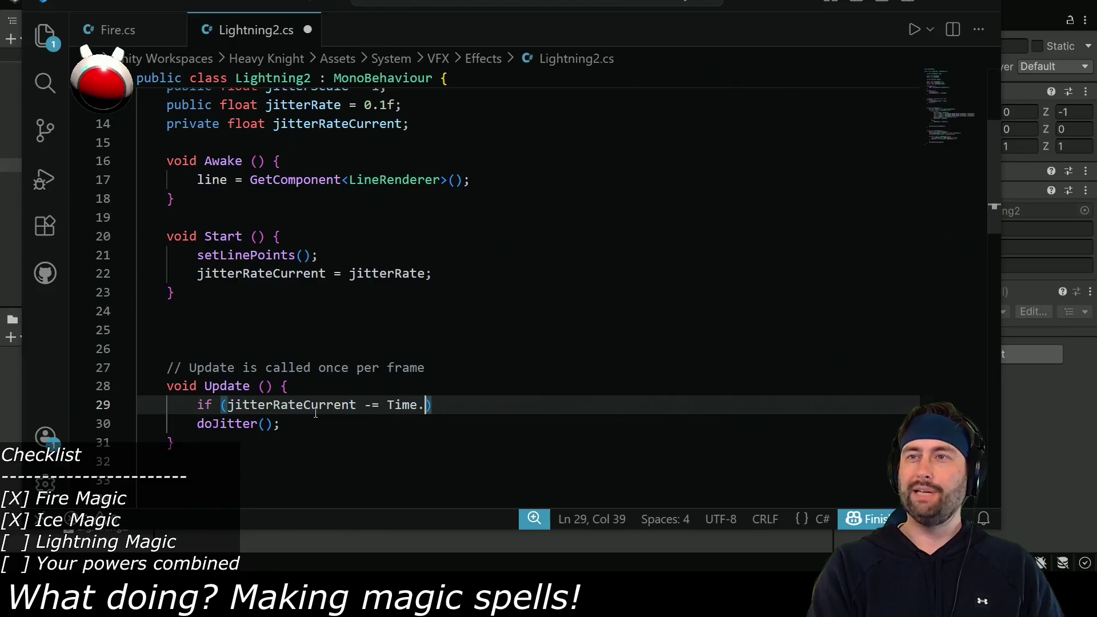
Complete the Time.deltaTime expression and wrap the doJitter() call in an if block
{"action": "type", "text": "taTime"}
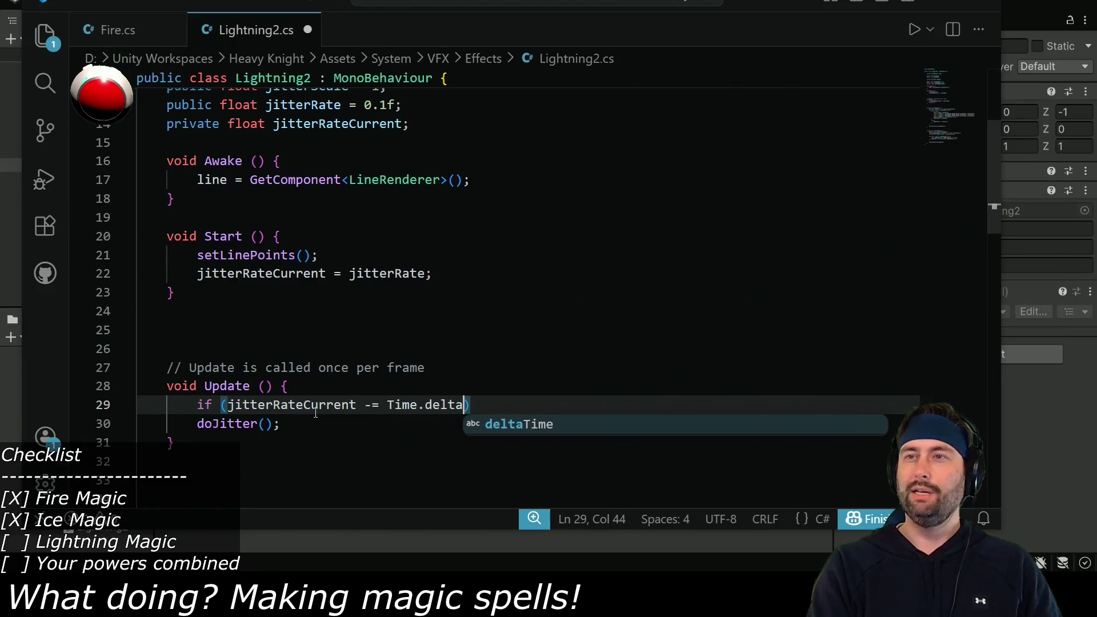
{"action": "type", "text": ") {"}
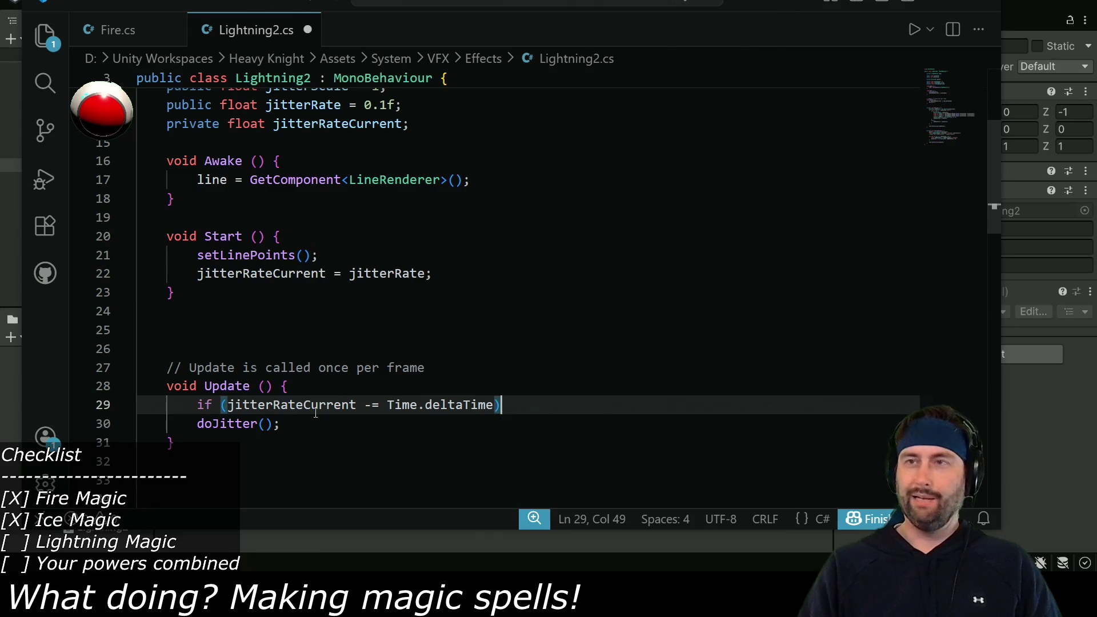
{"action": "key", "text": "Return"}
{"action": "key", "text": "ctrl+z"}
{"action": "left_click", "coordinate": [319, 409]}
{"action": "key", "text": "Return"}
{"action": "type", "text": "}"}
{"action": "key", "text": "Left"}
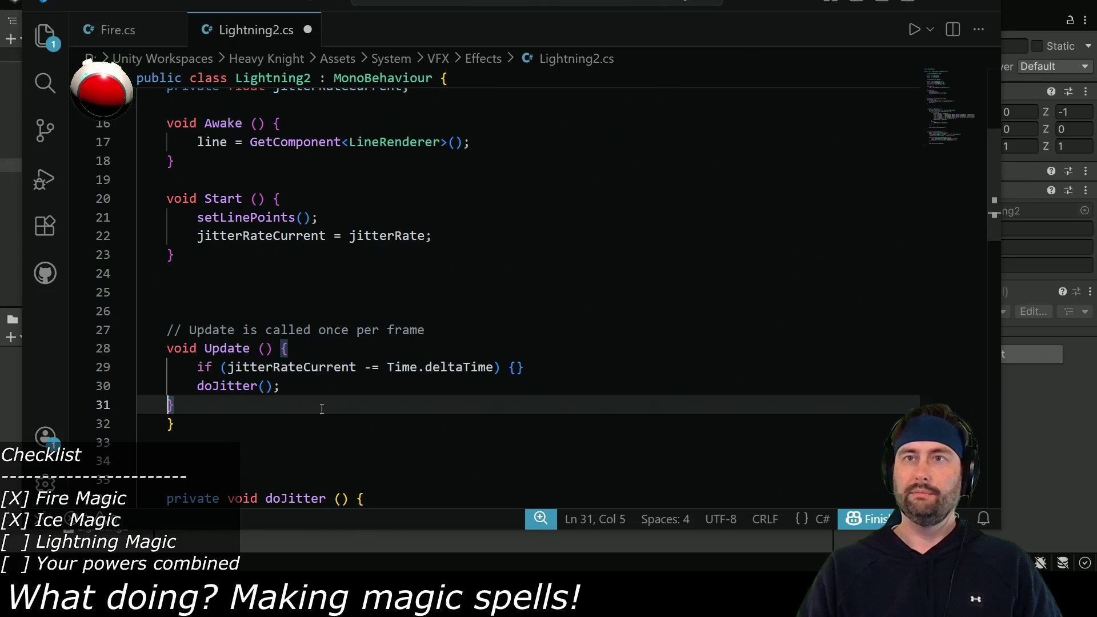
{"action": "key", "text": "Up"}
{"action": "key", "text": "Tab"}
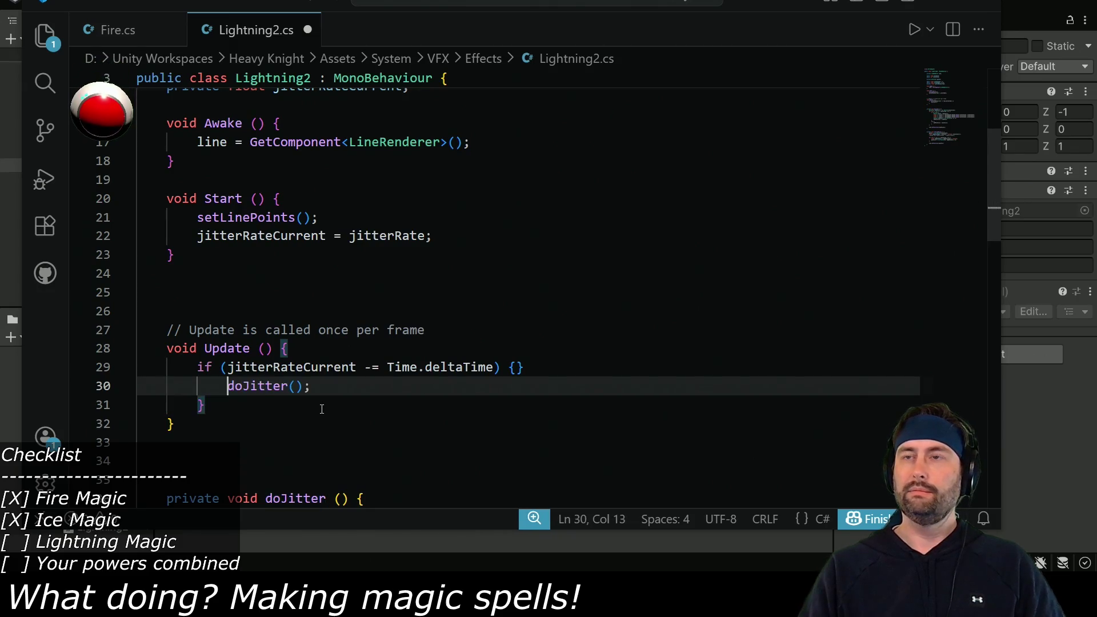
Move 'jitterRateCurrent -= Time.deltaTime' out of the if into its own statement at the top of Update
{"action": "double_click", "coordinate": [228, 367]}
{"action": "left_click_drag", "start_coordinate": [229, 367], "coordinate": [497, 367]}
{"action": "key", "text": "ctrl+c"}
{"action": "key", "text": "BackSpace"}
{"action": "left_click", "coordinate": [352, 341]}
{"action": "key", "text": "Return"}
{"action": "key", "text": "ctrl+v"}
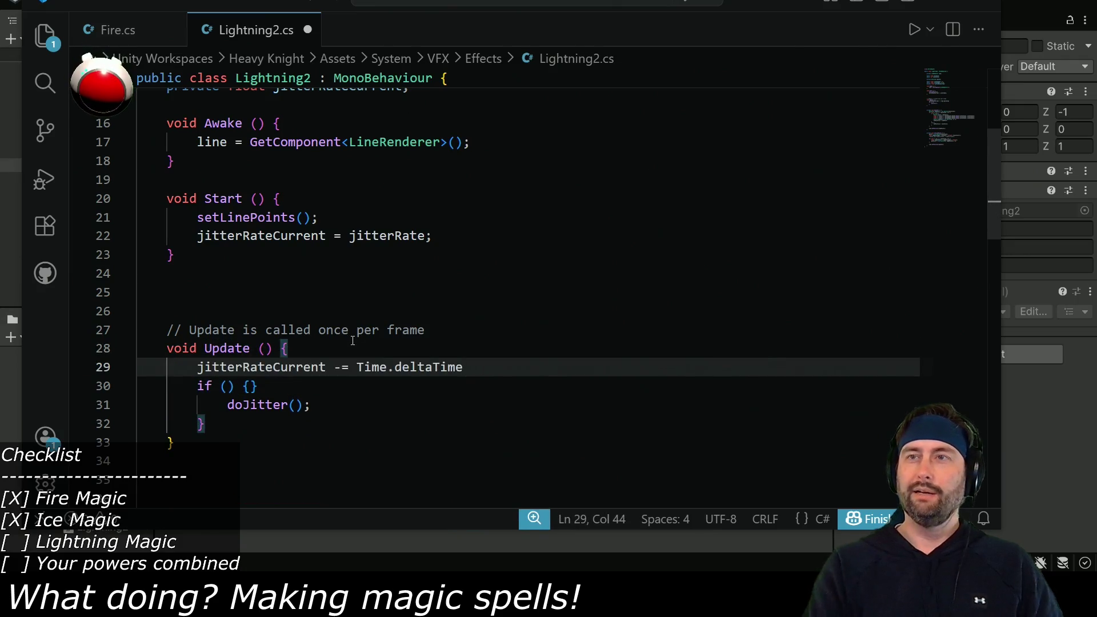
{"action": "type", "text": ";"}
Make the if condition test jitterRateCurrent and remove the stray closing brace
{"action": "double_click", "coordinate": [259, 368]}
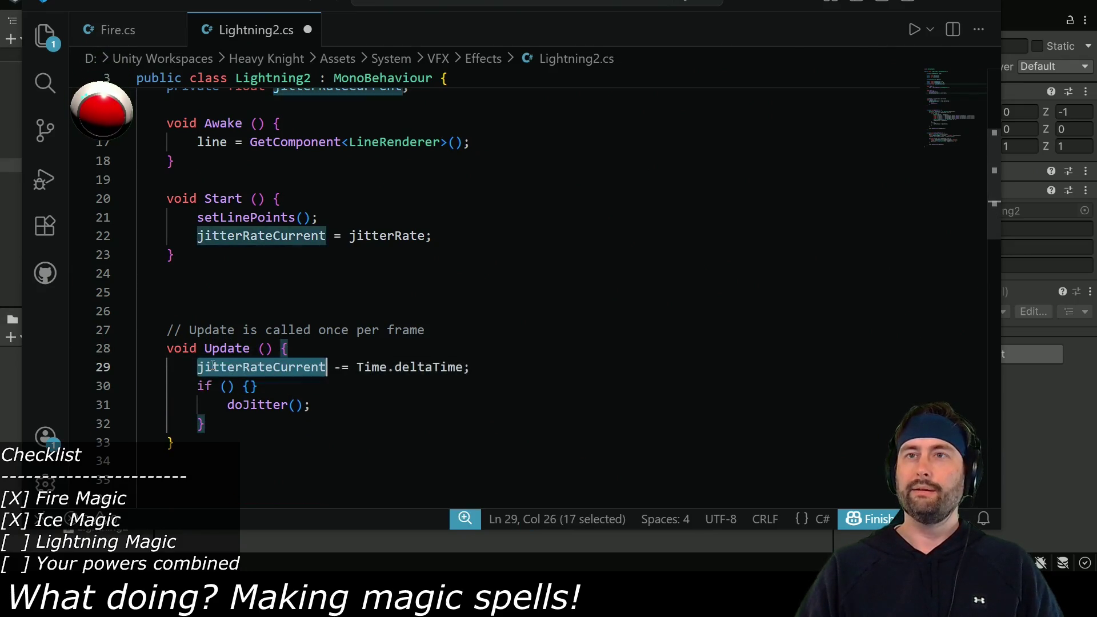
{"action": "left_click", "coordinate": [262, 387]}
{"action": "key", "text": "BackSpace"}
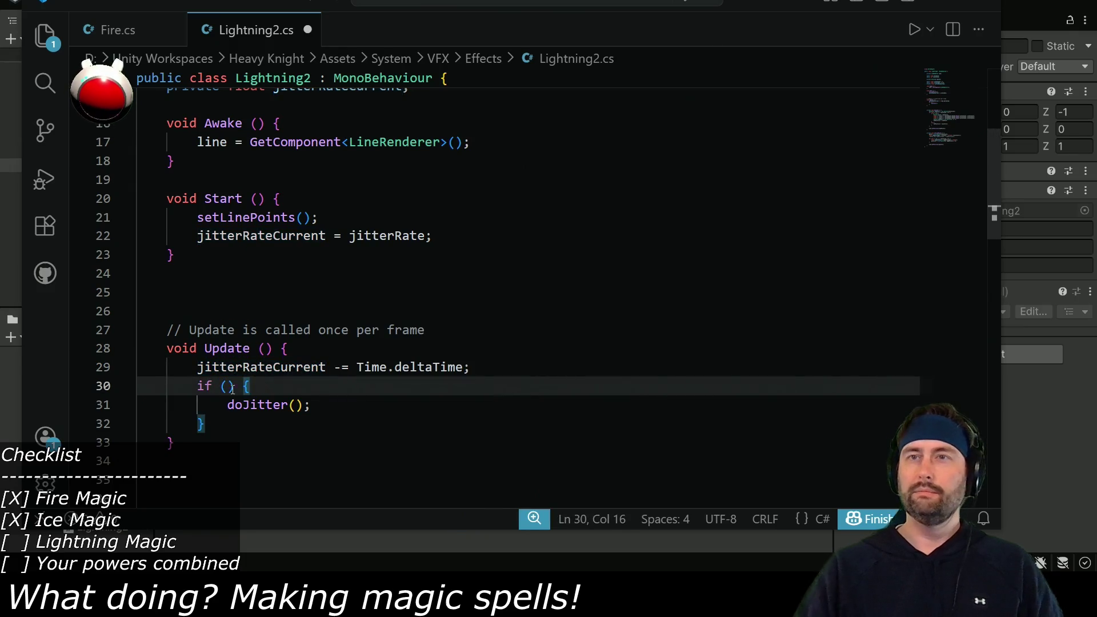
{"action": "left_click", "coordinate": [231, 387]}
{"action": "type", "text": "jitterRateCurrent <= 0"}
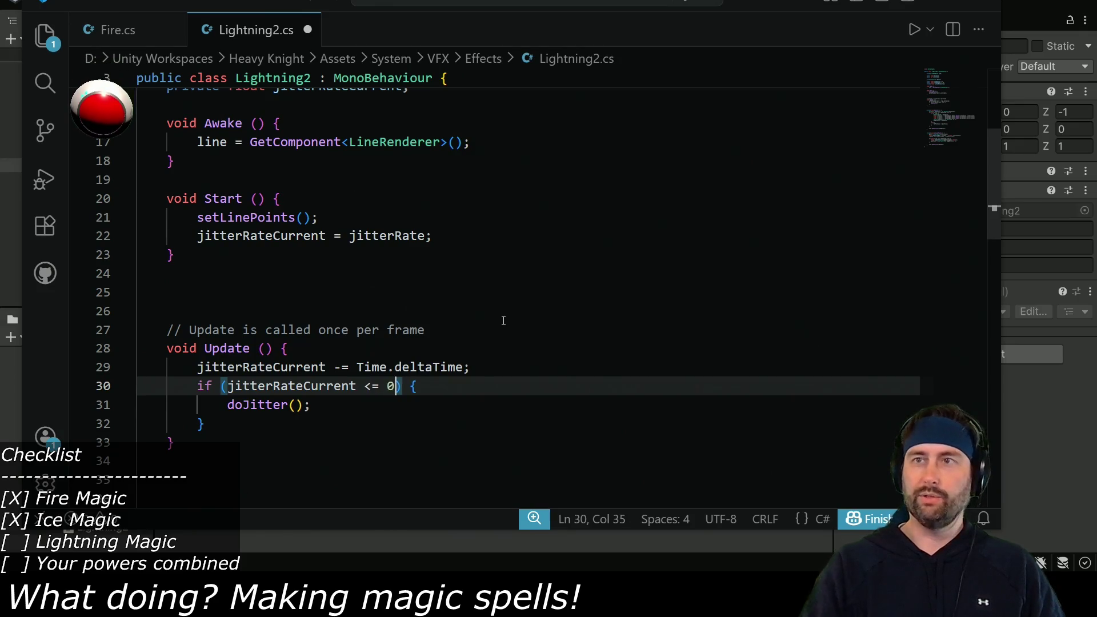
Reset jitterRateCurrent to jitterRate inside the if block and save Lightning2.cs
{"action": "left_click", "coordinate": [330, 409]}
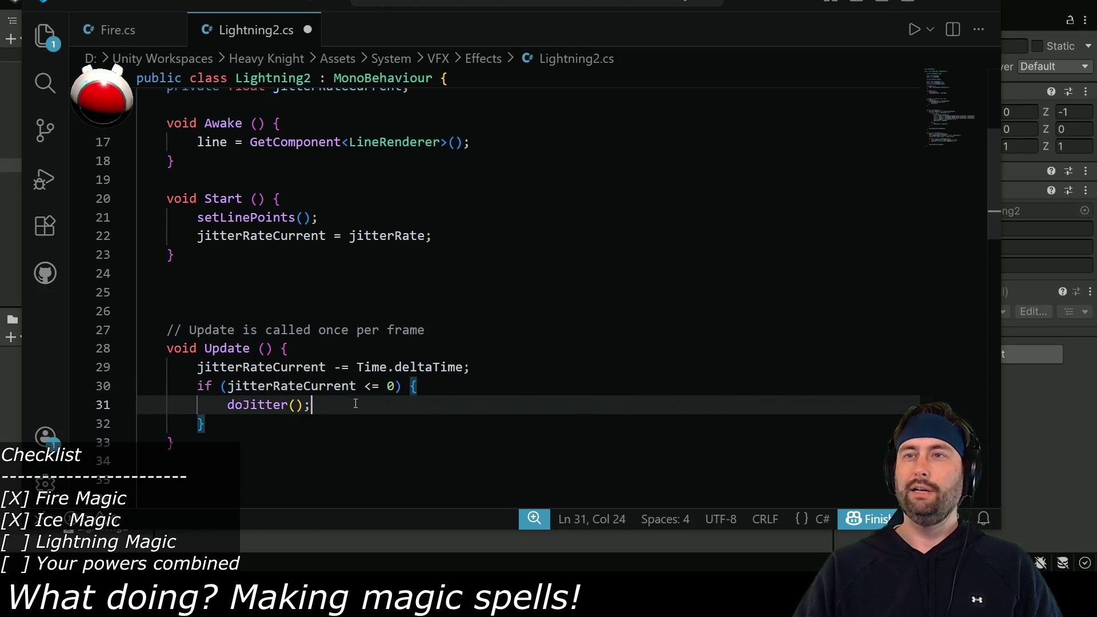
{"action": "key", "text": "Return"}
{"action": "double_click", "coordinate": [261, 348]}
{"action": "key", "text": "ctrl+c"}
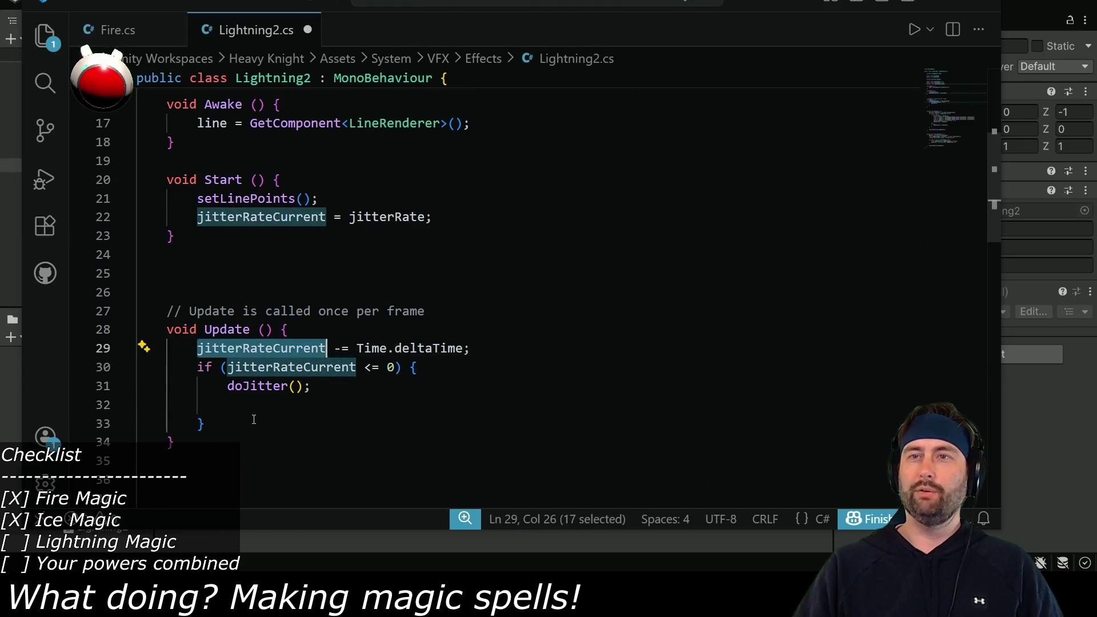
{"action": "left_click", "coordinate": [253, 406]}
{"action": "key", "text": "ctrl+v"}
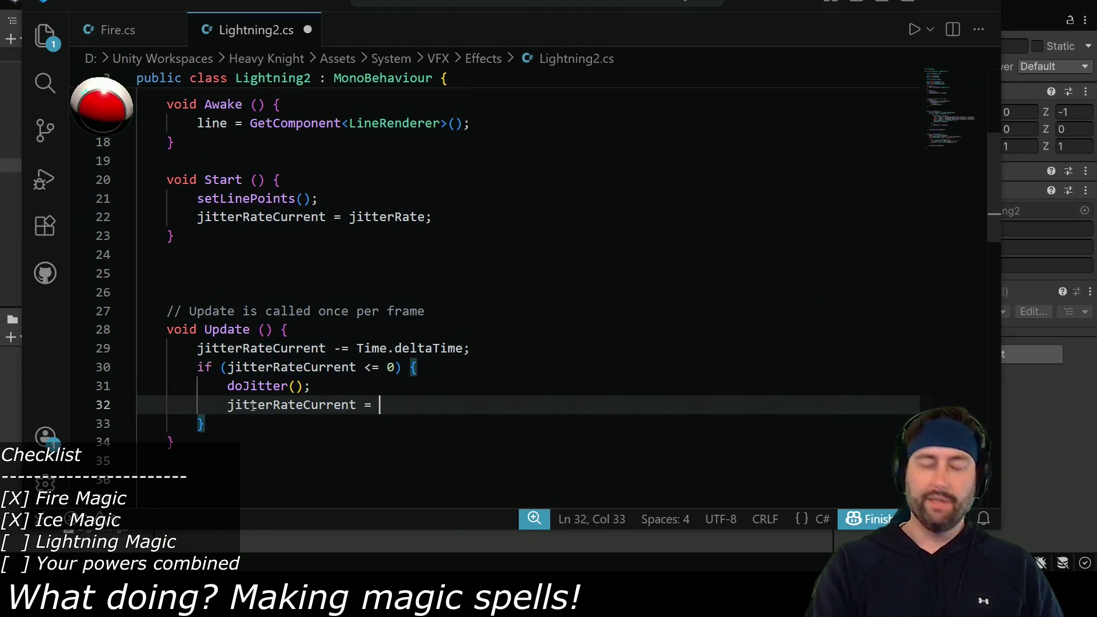
{"action": "type", "text": "jitterRate"}
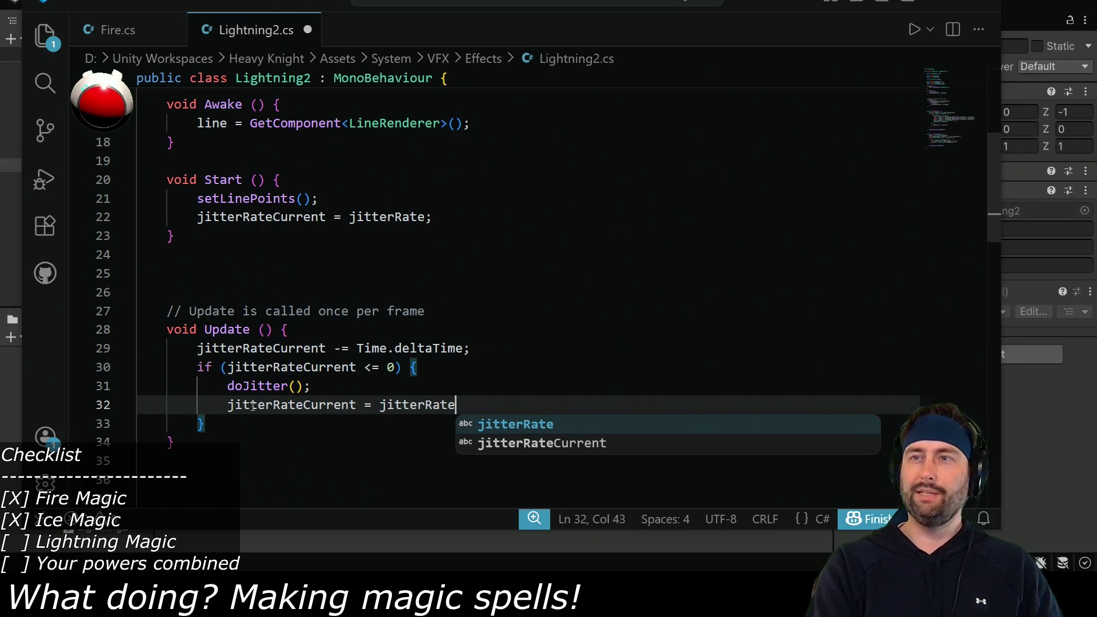
{"action": "type", "text": ";"}
{"action": "key", "text": "ctrl+s"}
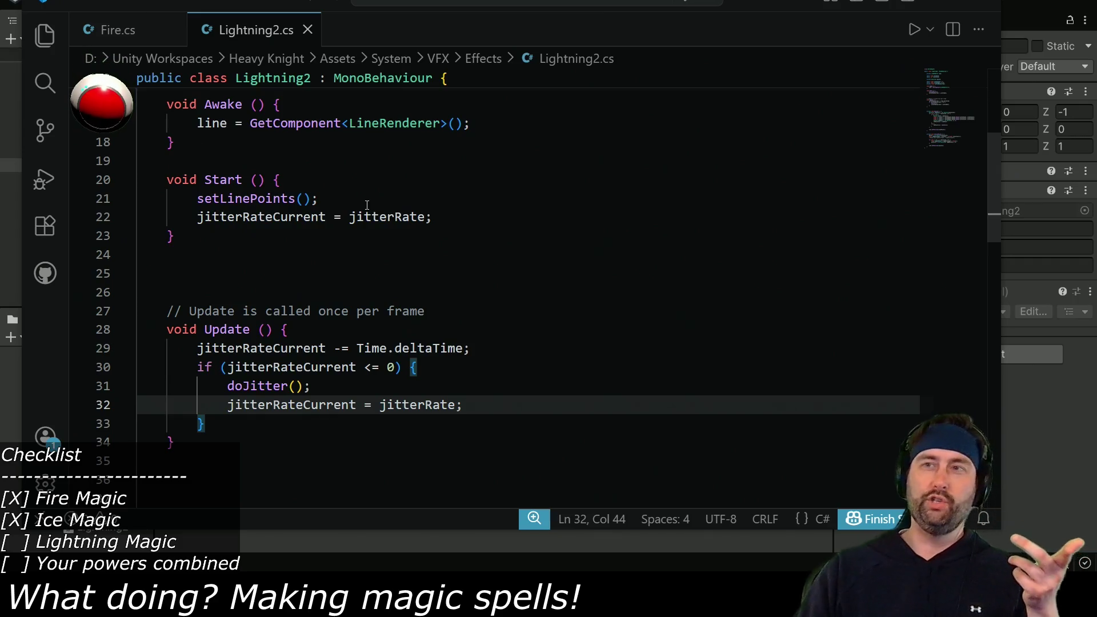
{"action": "key", "text": "alt+Tab"}
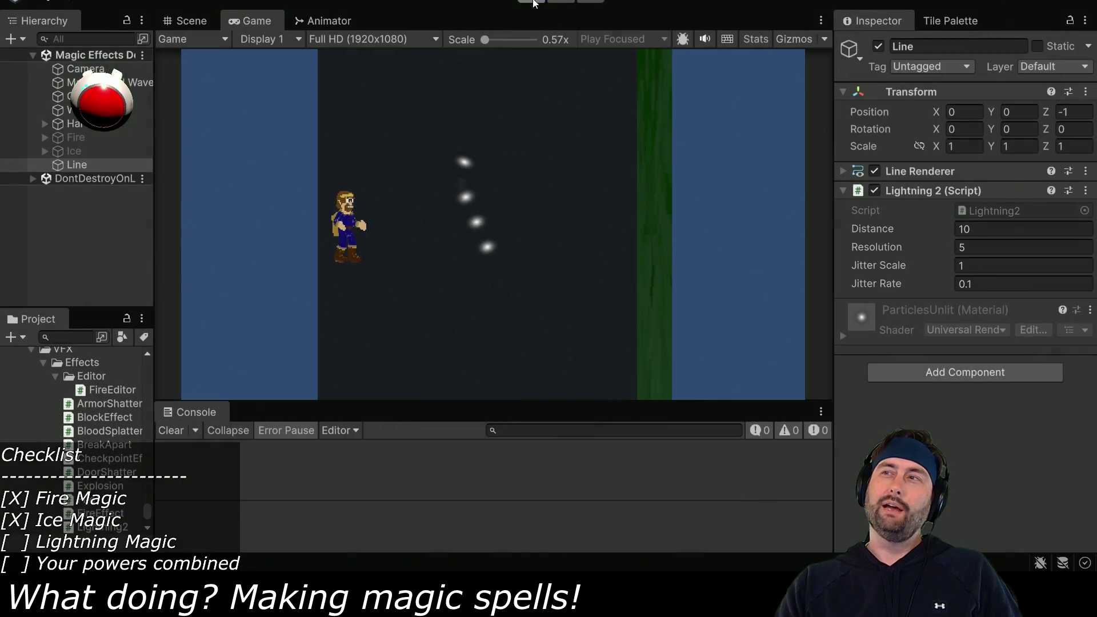
Stop the lightning jitter play test and return to Lightning2.cs
{"action": "key", "text": "ctrl+p"}
{"action": "key", "text": "alt+Tab"}
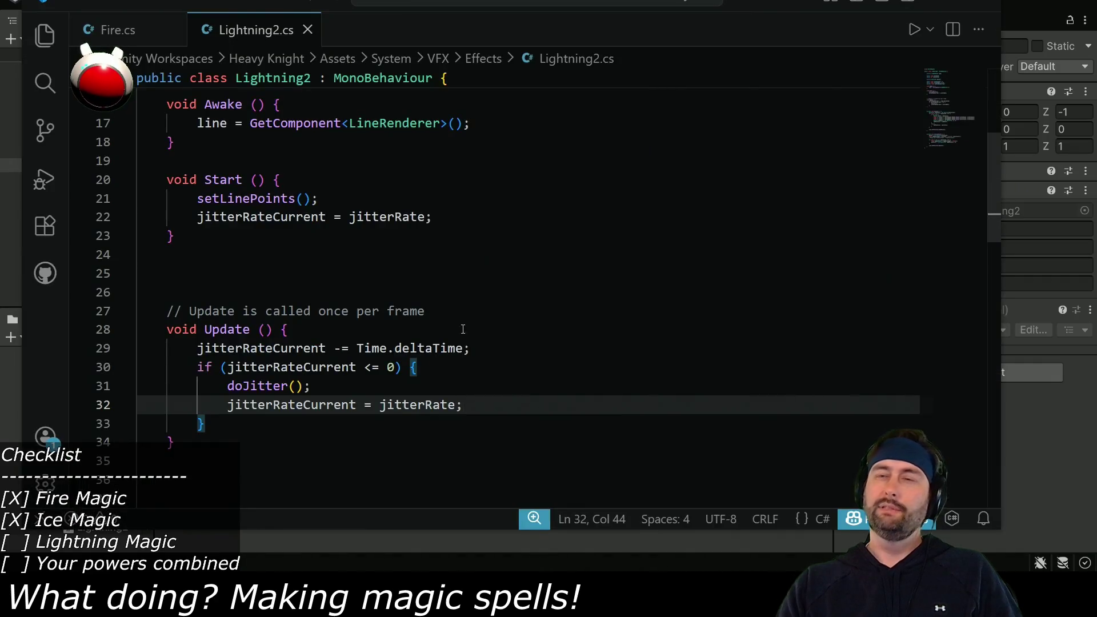
Change the points array from private to public and save so Unity recompiles
{"action": "scroll", "coordinate": [325, 406], "scroll_direction": "up", "scroll_amount": 1}
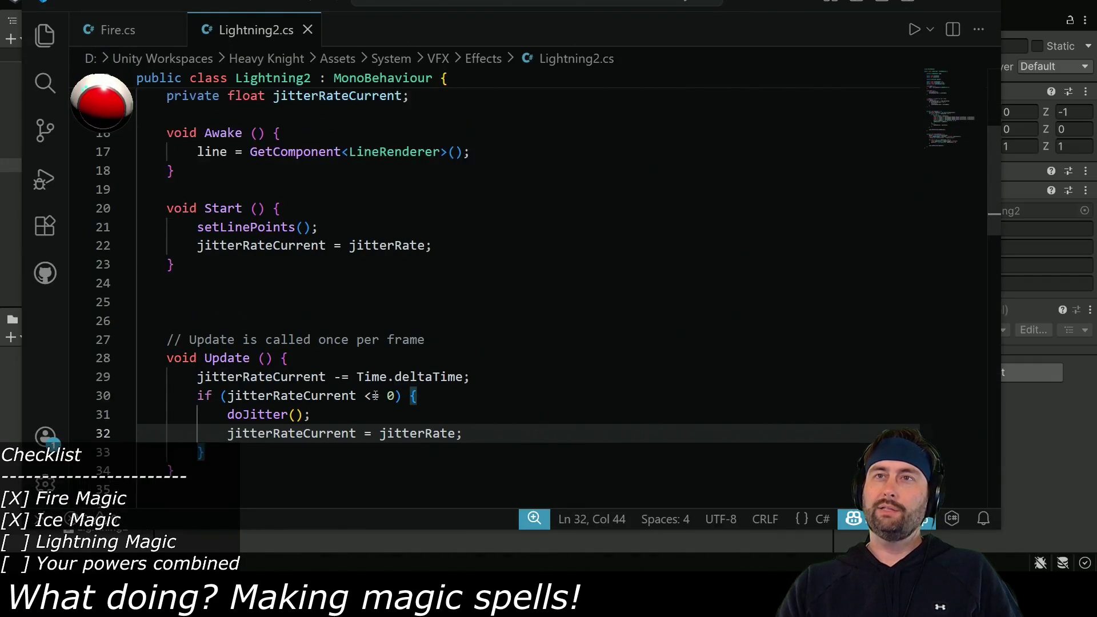
{"action": "scroll", "coordinate": [343, 399], "scroll_direction": "down", "scroll_amount": 6}
{"action": "scroll", "coordinate": [354, 397], "scroll_direction": "down", "scroll_amount": 1}
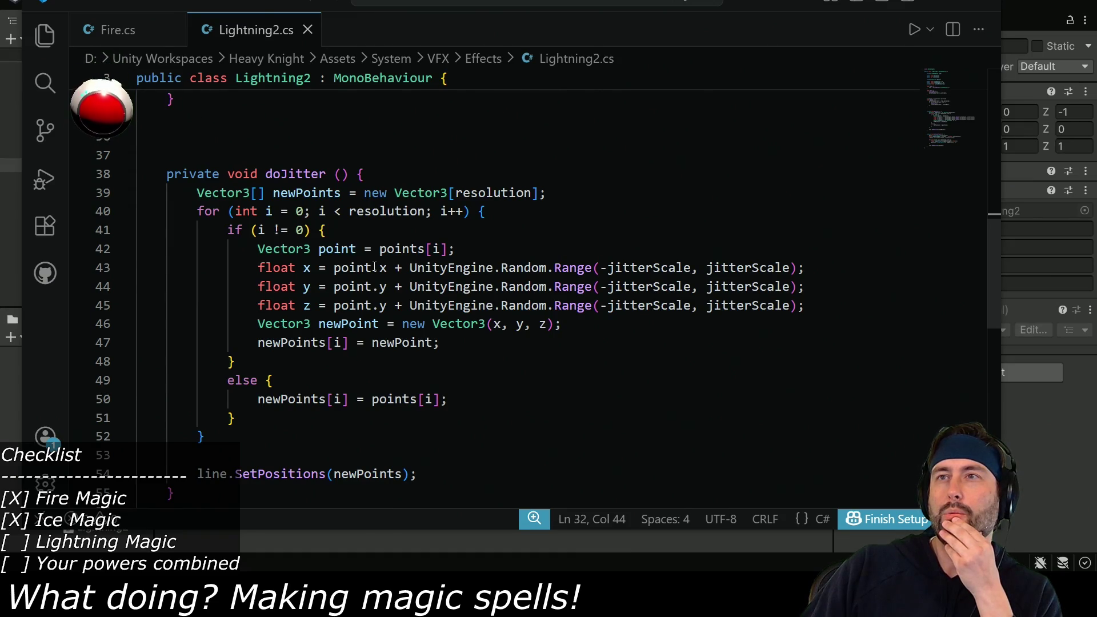
{"action": "scroll", "coordinate": [374, 268], "scroll_direction": "up", "scroll_amount": 11}
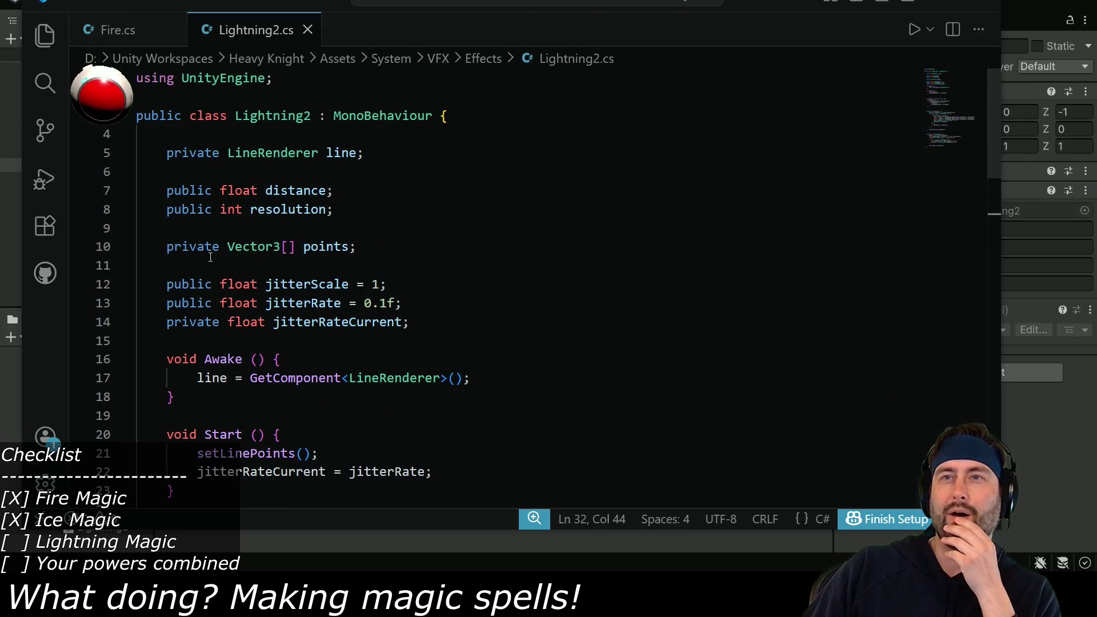
{"action": "double_click", "coordinate": [207, 251]}
{"action": "type", "text": "public"}
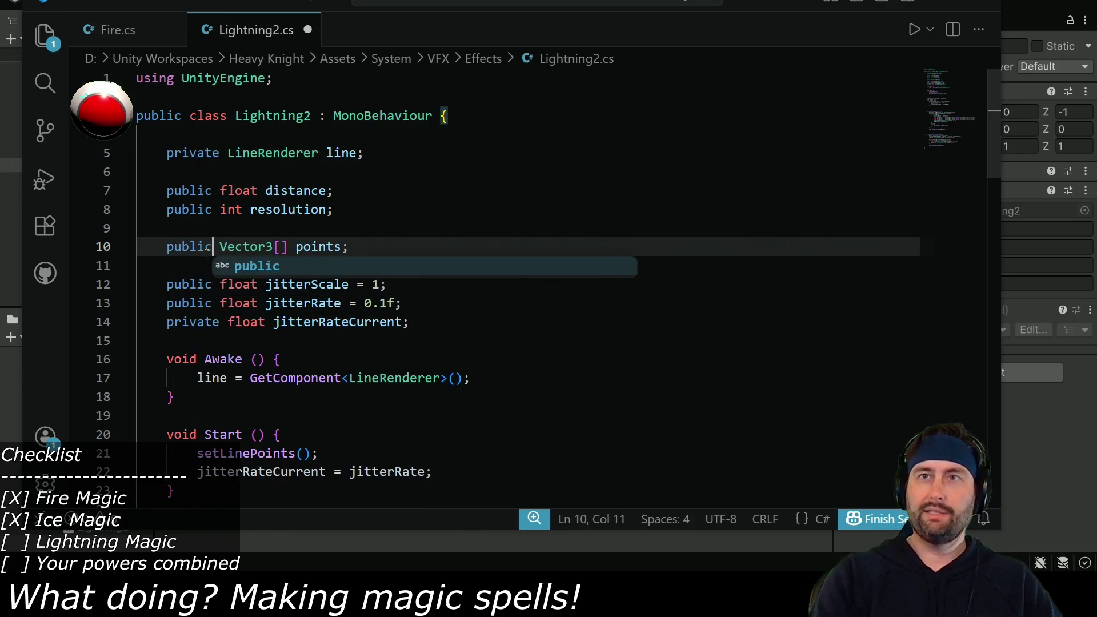
{"action": "key", "text": "ctrl+s"}
{"action": "key", "text": "alt+Tab"}
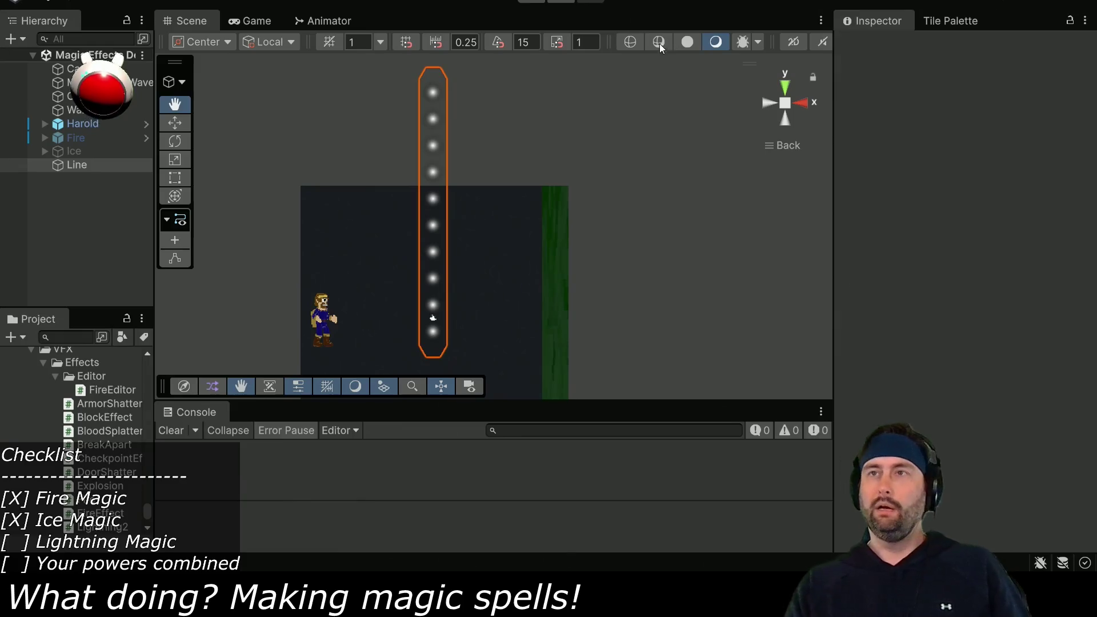
Review the doJitter and setLinePoints methods, then return to Unity
{"action": "key", "text": "alt+Tab"}
{"action": "scroll", "coordinate": [391, 279], "scroll_direction": "down", "scroll_amount": 10}
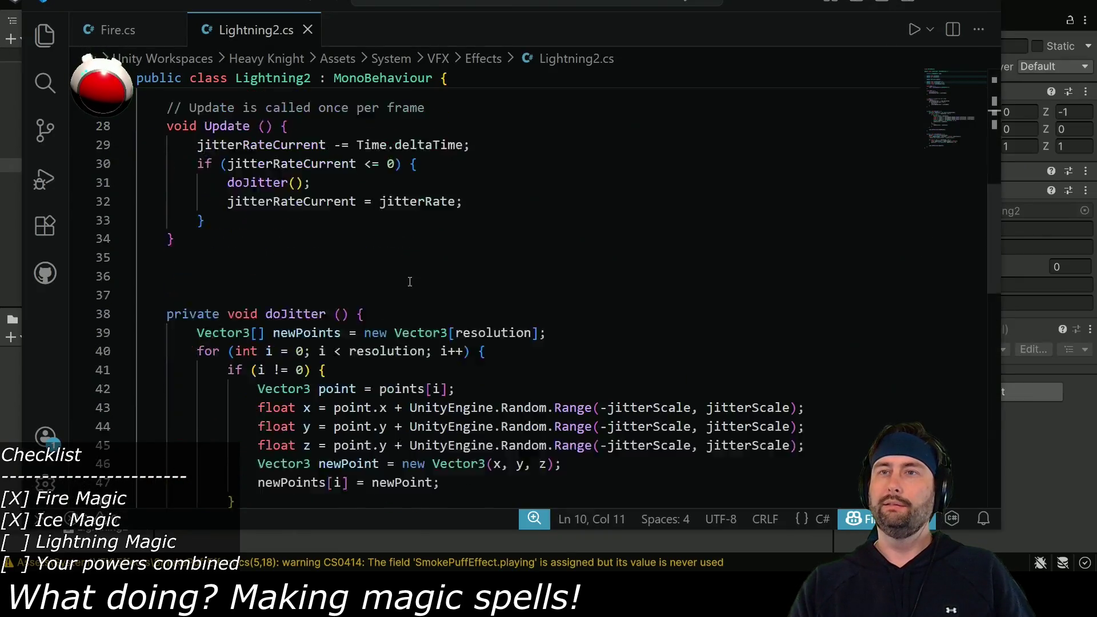
{"action": "scroll", "coordinate": [343, 286], "scroll_direction": "down", "scroll_amount": 3}
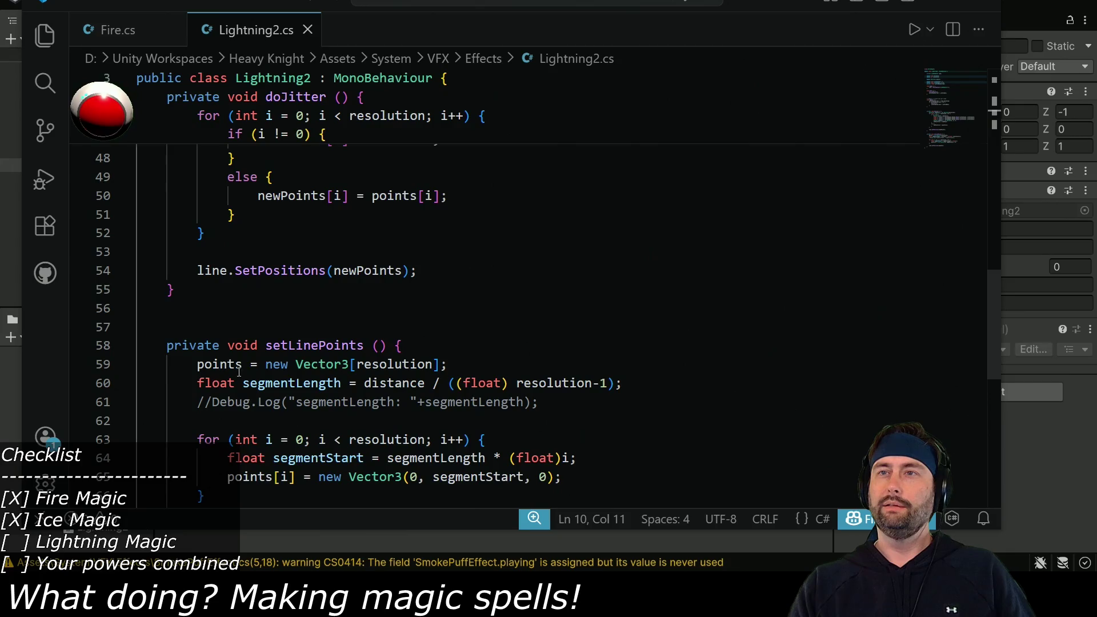
{"action": "scroll", "coordinate": [231, 375], "scroll_direction": "down", "scroll_amount": 2}
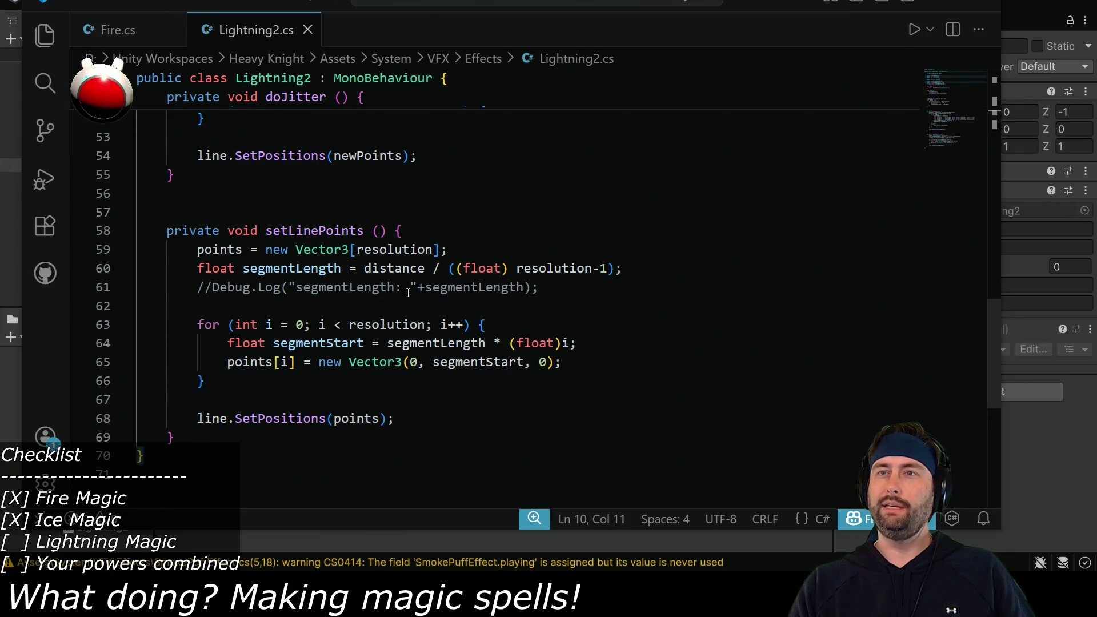
{"action": "key", "text": "alt+Tab"}
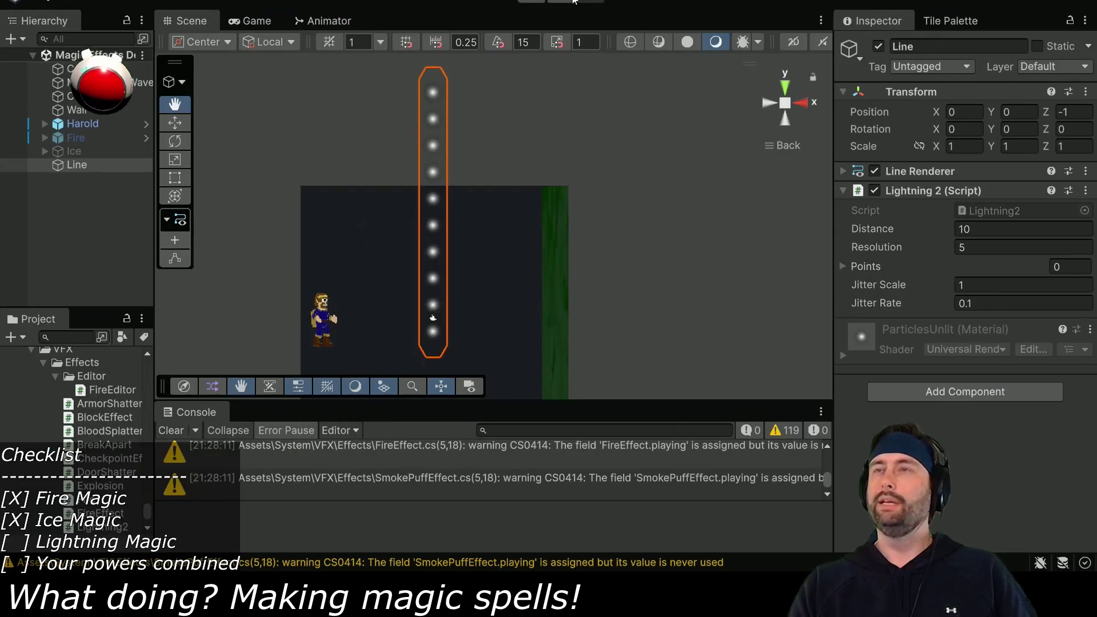
Check the Points list on Lightning 2, then change its Jitter Rate from 0.1 to 5
{"action": "left_click", "coordinate": [842, 267]}
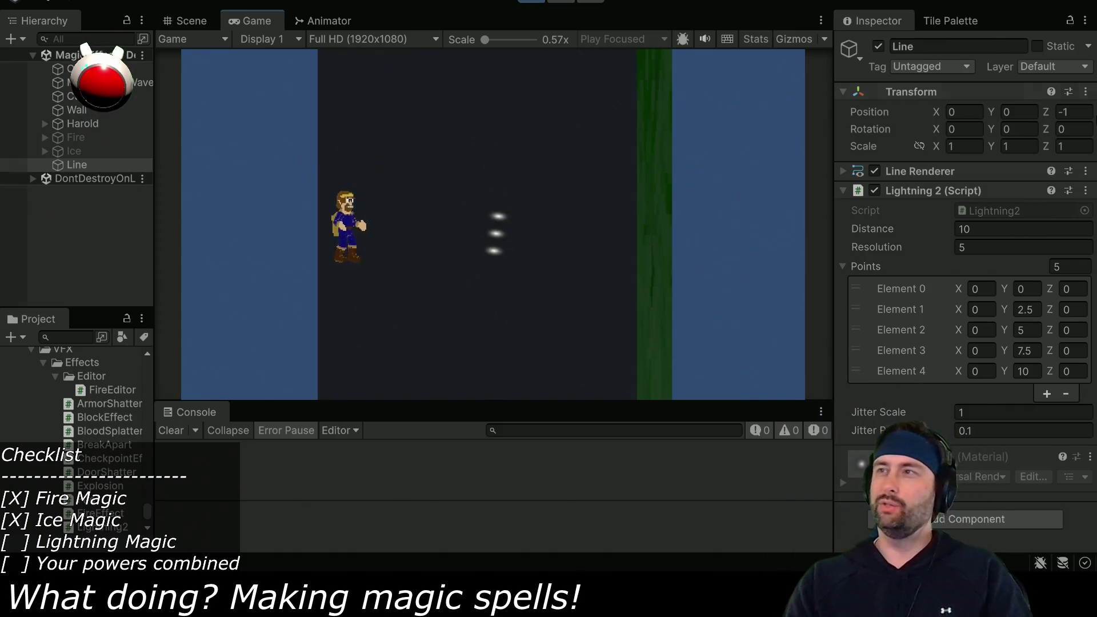
{"action": "left_click", "coordinate": [841, 267]}
{"action": "double_click", "coordinate": [973, 303]}
{"action": "type", "text": "3.22"}
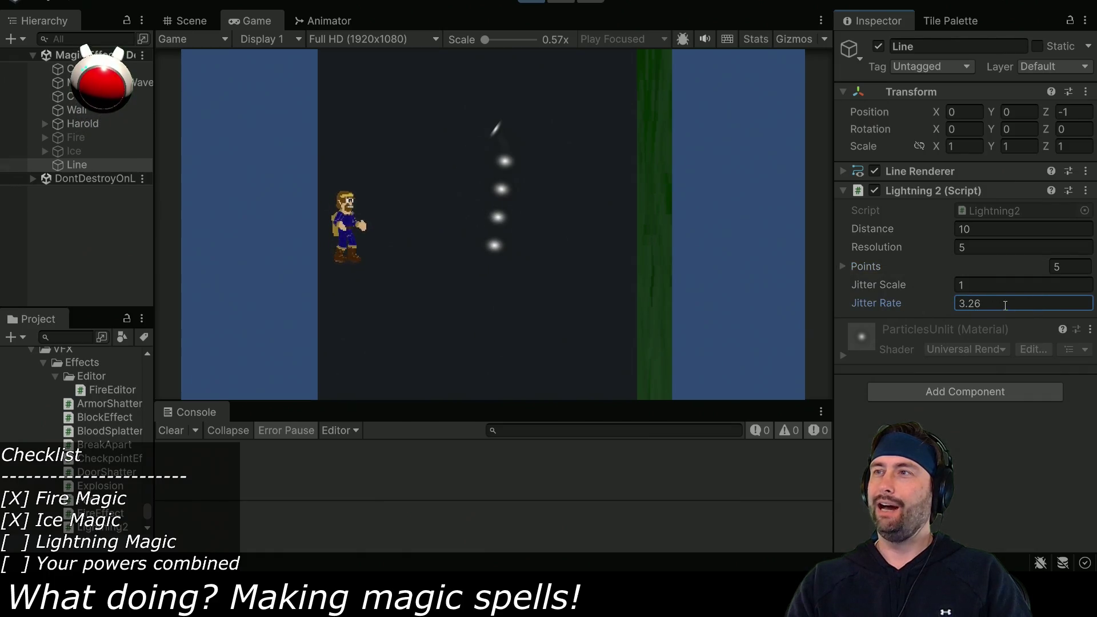
{"action": "double_click", "coordinate": [1003, 305]}
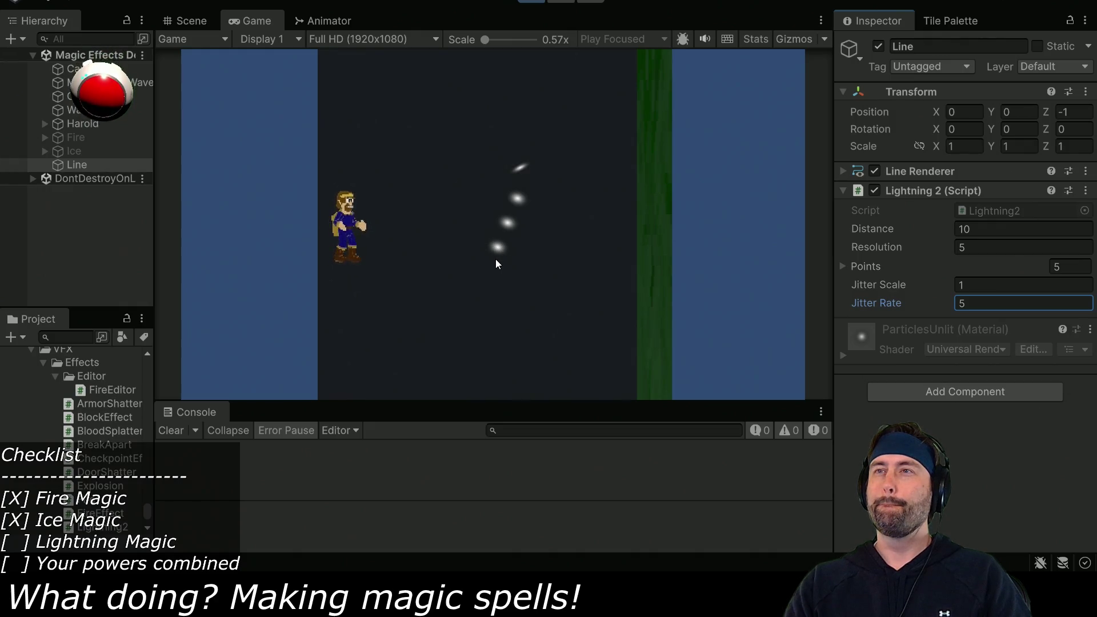
{"action": "type", "text": "5"}
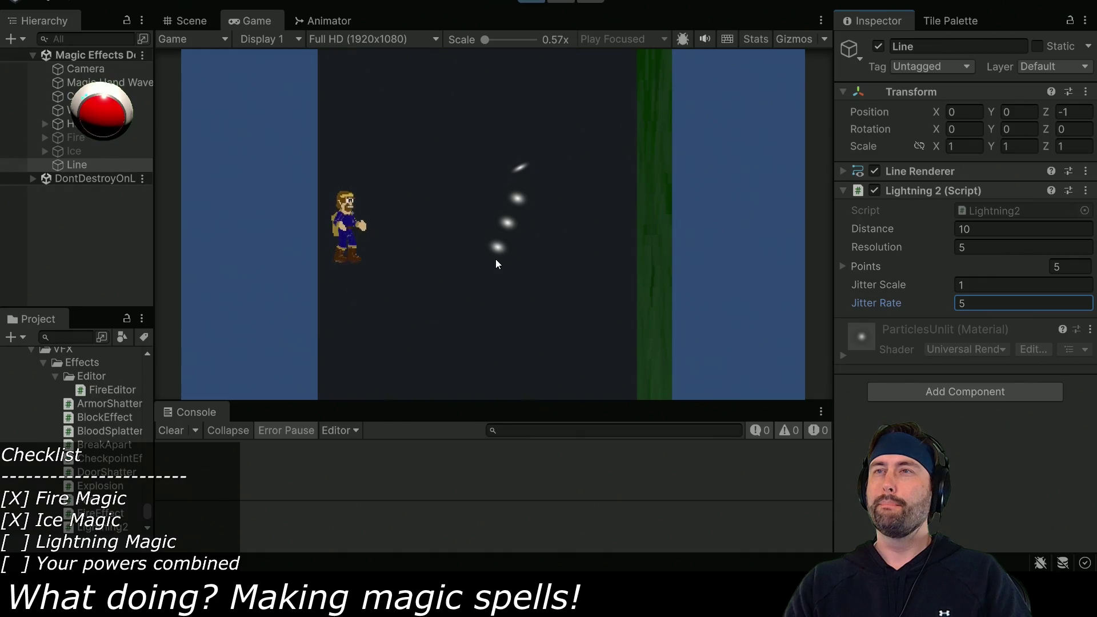
{"action": "left_click", "coordinate": [841, 168]}
Scroll the Inspector down to the Line Renderer's five Positions values
{"action": "scroll", "coordinate": [874, 237], "scroll_direction": "down", "scroll_amount": 3}
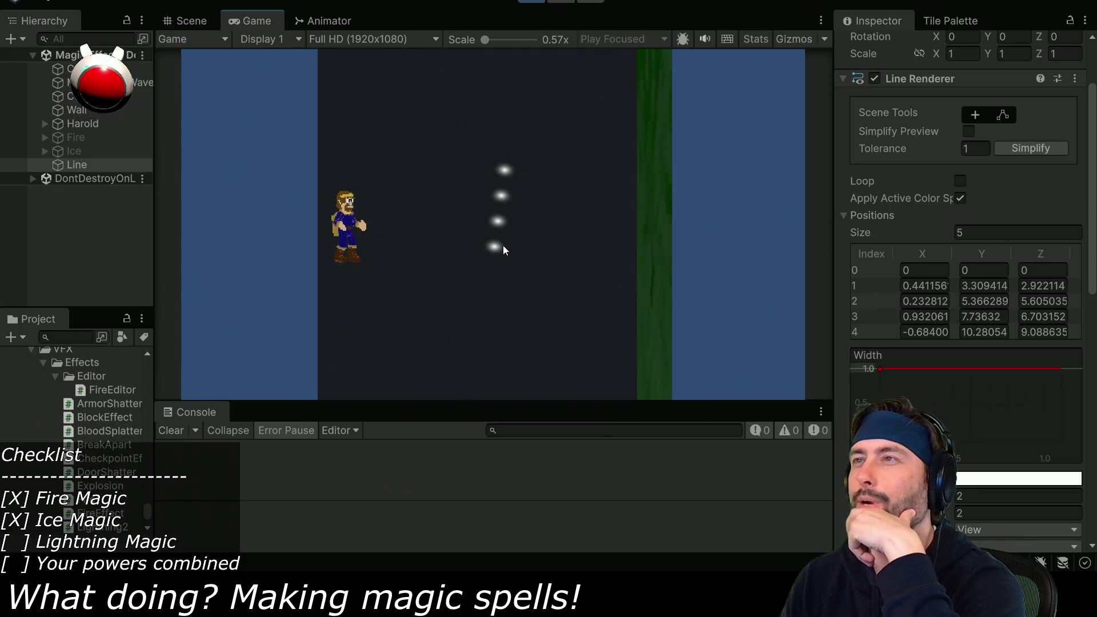
Set the Line Renderer's Alignment to View and turn on Use World Space
{"action": "scroll", "coordinate": [913, 227], "scroll_direction": "down", "scroll_amount": 5}
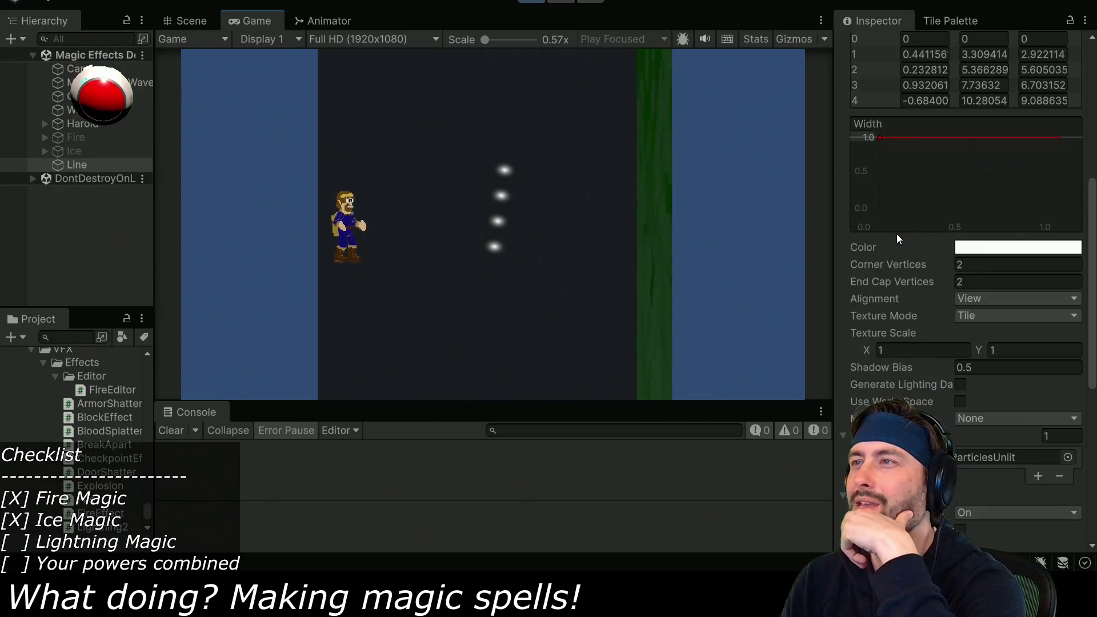
{"action": "left_click", "coordinate": [978, 299]}
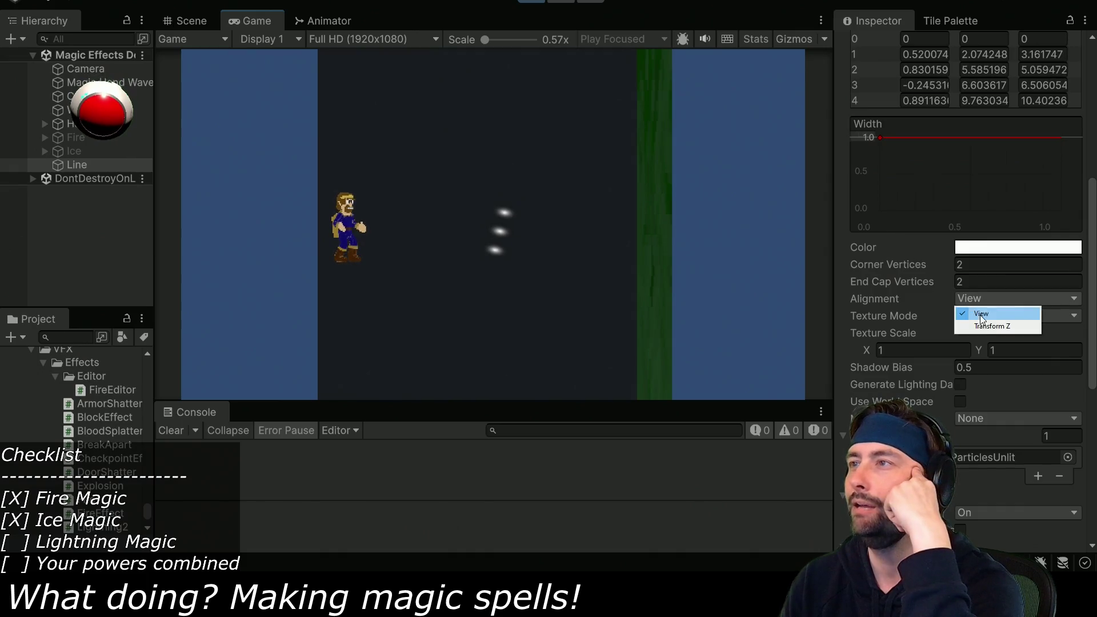
{"action": "left_click", "coordinate": [980, 323]}
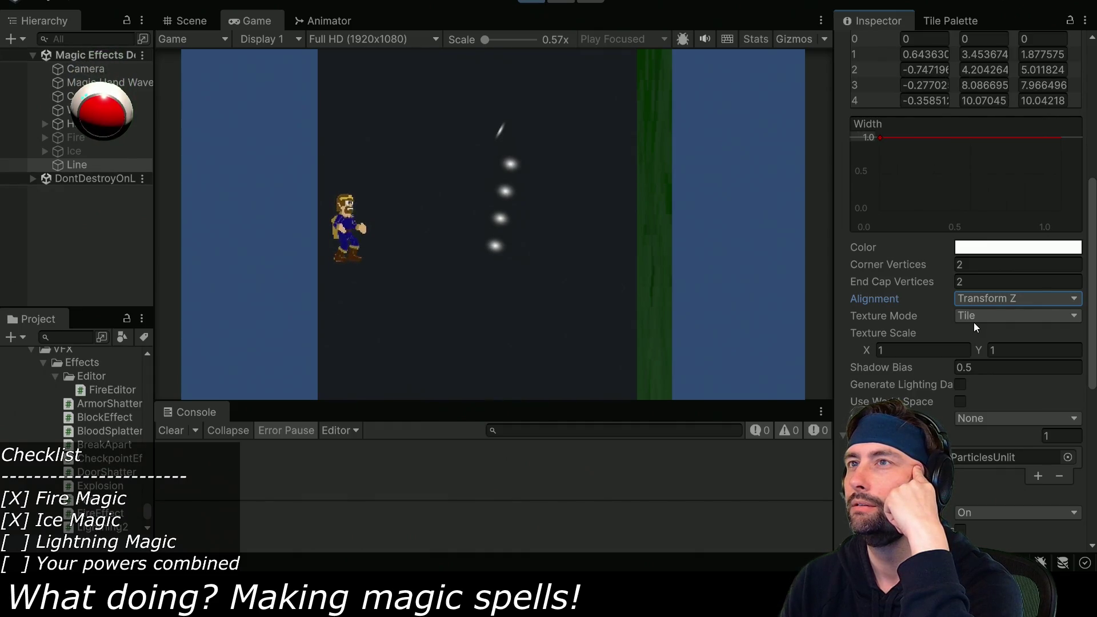
{"action": "left_click", "coordinate": [972, 298]}
{"action": "left_click", "coordinate": [971, 313]}
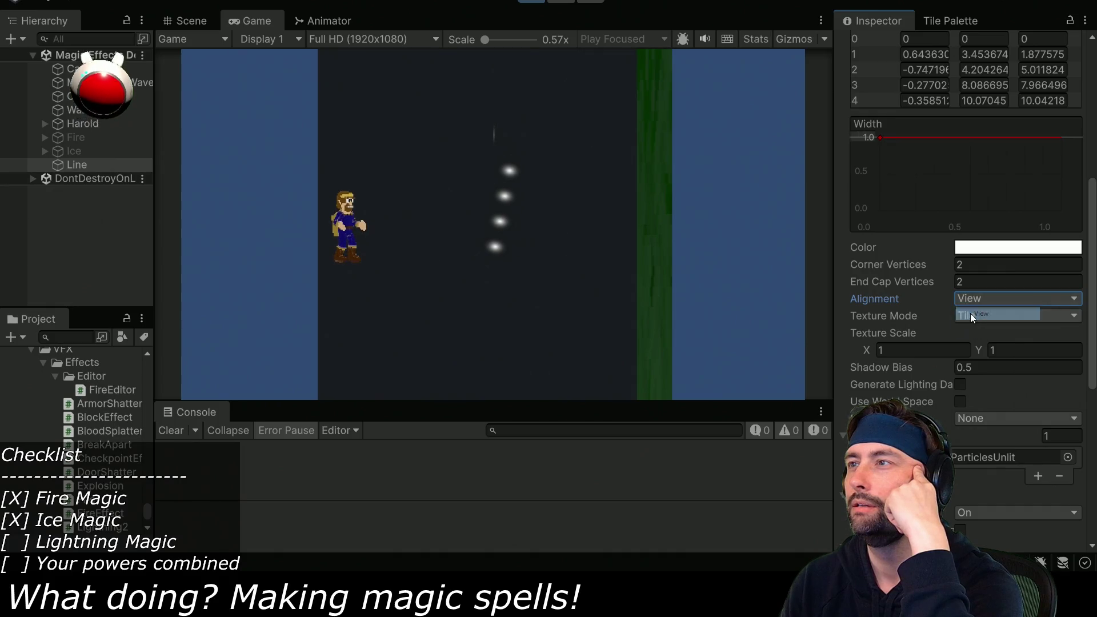
{"action": "scroll", "coordinate": [913, 320], "scroll_direction": "down", "scroll_amount": 2}
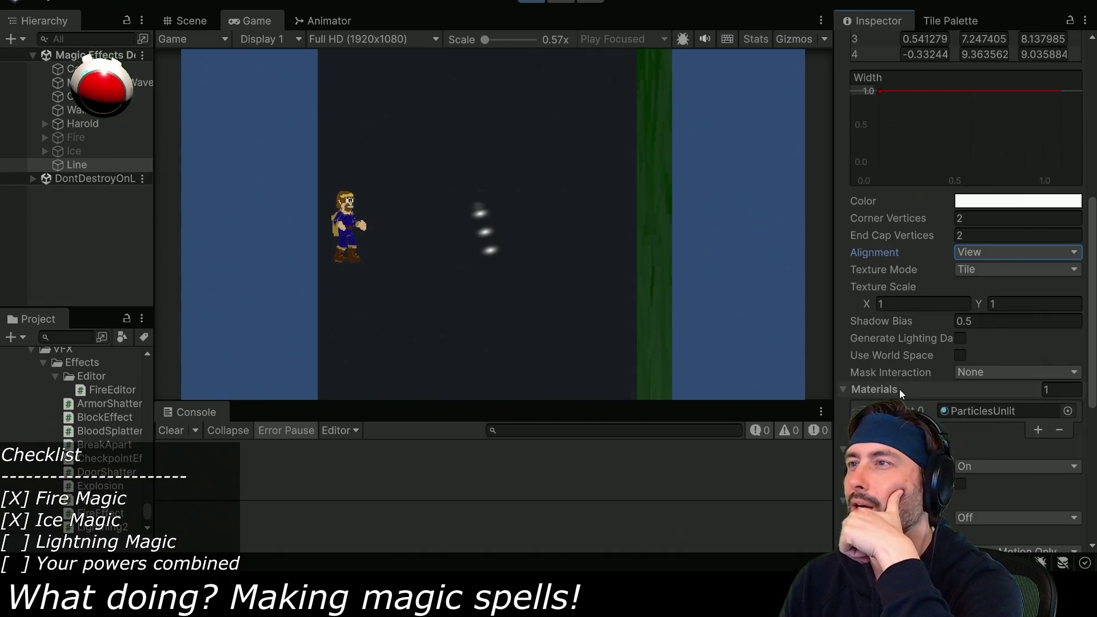
{"action": "scroll", "coordinate": [905, 379], "scroll_direction": "down", "scroll_amount": 5}
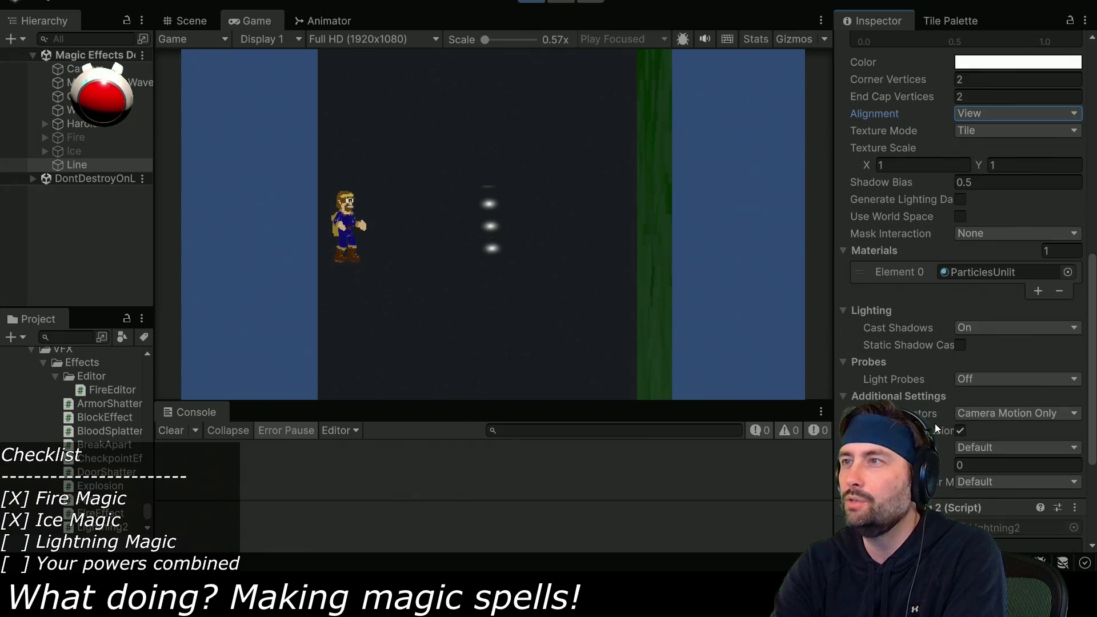
{"action": "scroll", "coordinate": [935, 423], "scroll_direction": "up", "scroll_amount": 3}
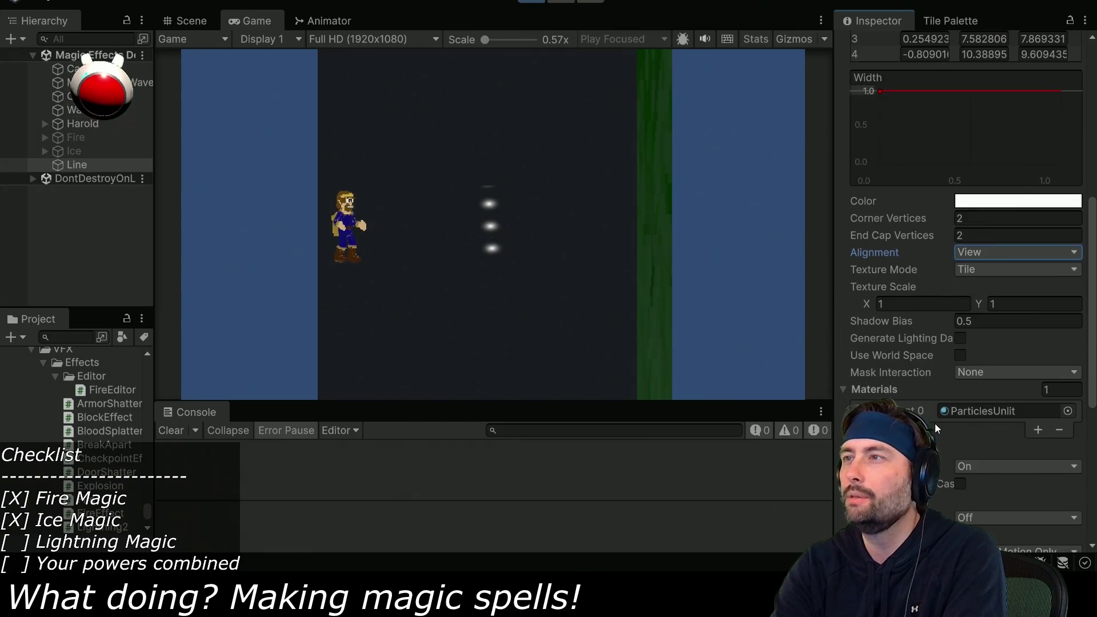
{"action": "left_click", "coordinate": [960, 355]}
Turn Use World Space and Generate Lighting Data back off, and set Texture Mode to Stretch
{"action": "left_click", "coordinate": [962, 354]}
{"action": "left_click", "coordinate": [959, 338]}
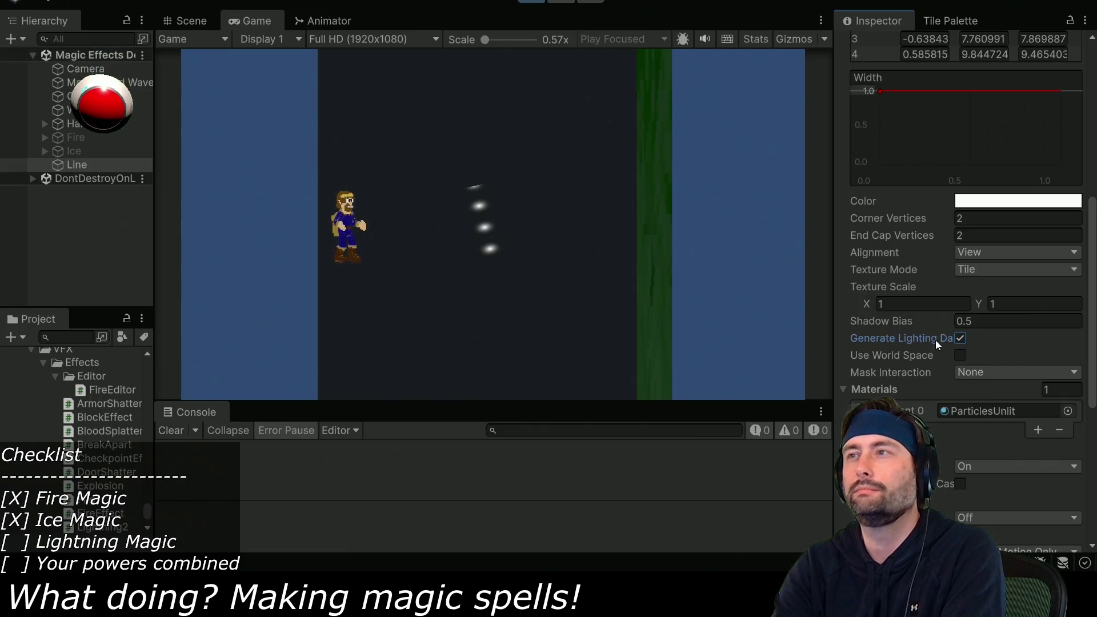
{"action": "left_click", "coordinate": [961, 338]}
{"action": "scroll", "coordinate": [978, 341], "scroll_direction": "up", "scroll_amount": 3}
{"action": "left_click", "coordinate": [977, 364]}
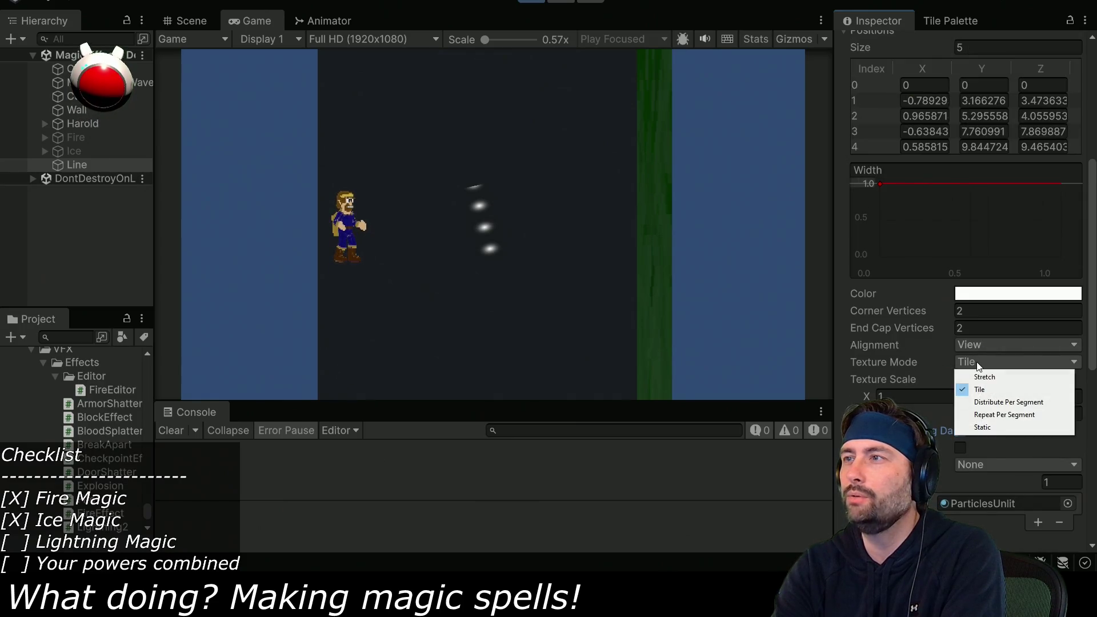
{"action": "left_click", "coordinate": [983, 376]}
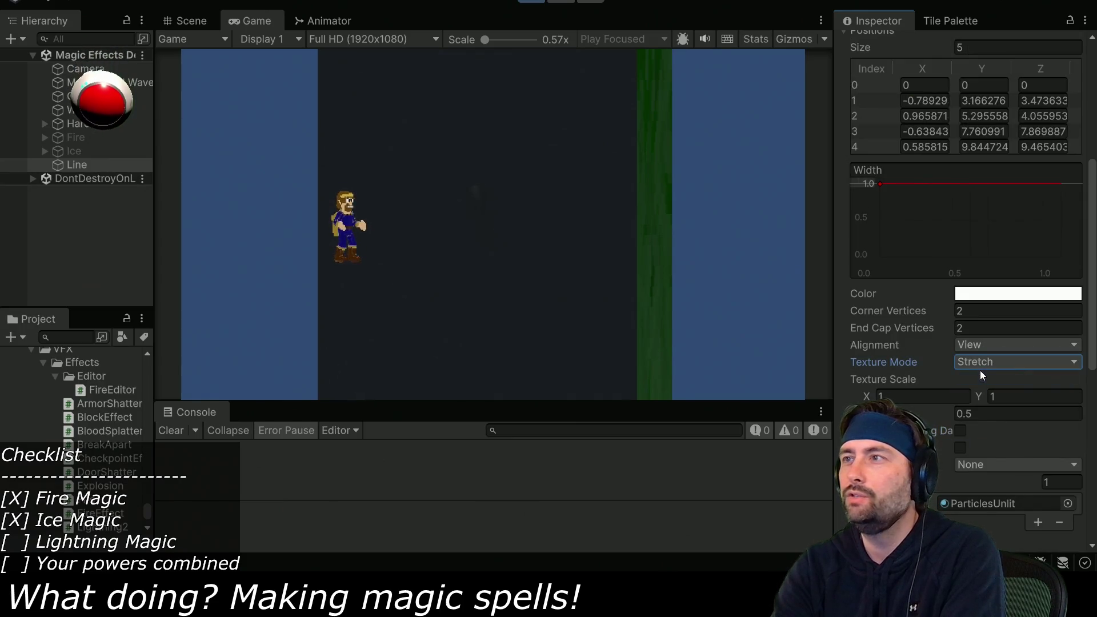
{"action": "left_click", "coordinate": [975, 345]}
{"action": "left_click", "coordinate": [980, 359]}
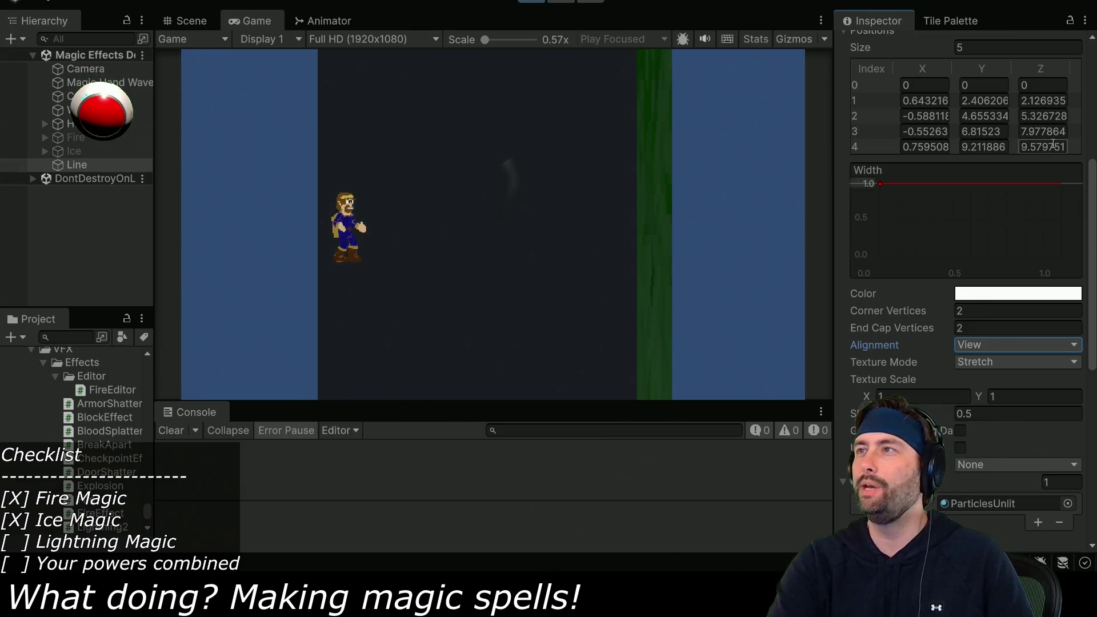
Stop the test run and bring up Lightning2.cs in the code editor
{"action": "left_click", "coordinate": [532, 3]}
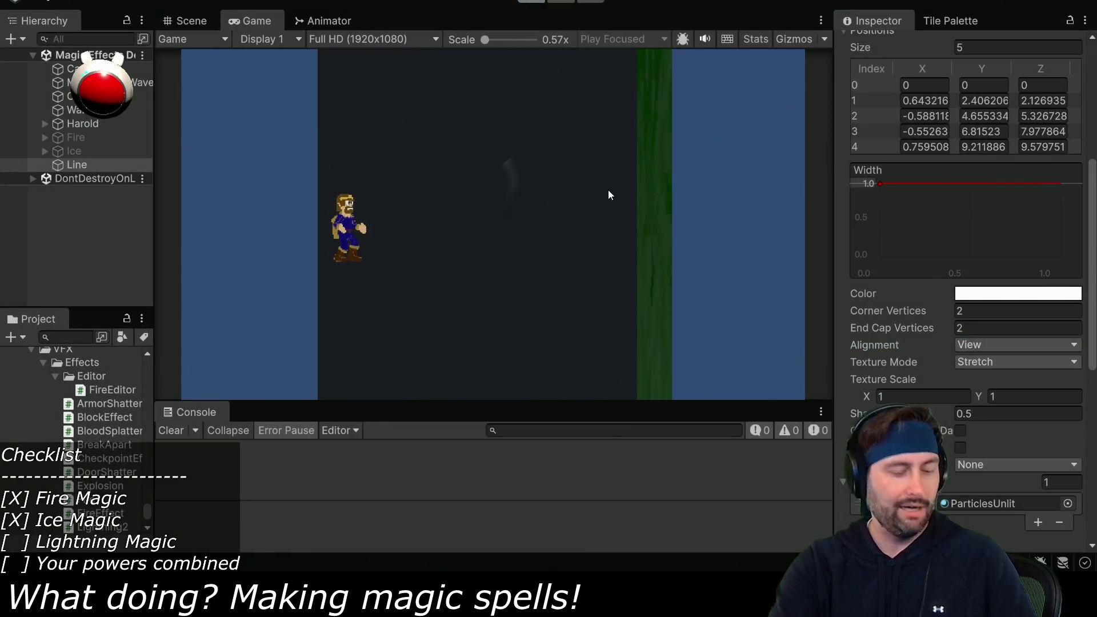
{"action": "key", "text": "alt+Tab"}
{"action": "scroll", "coordinate": [432, 396], "scroll_direction": "up", "scroll_amount": 4}
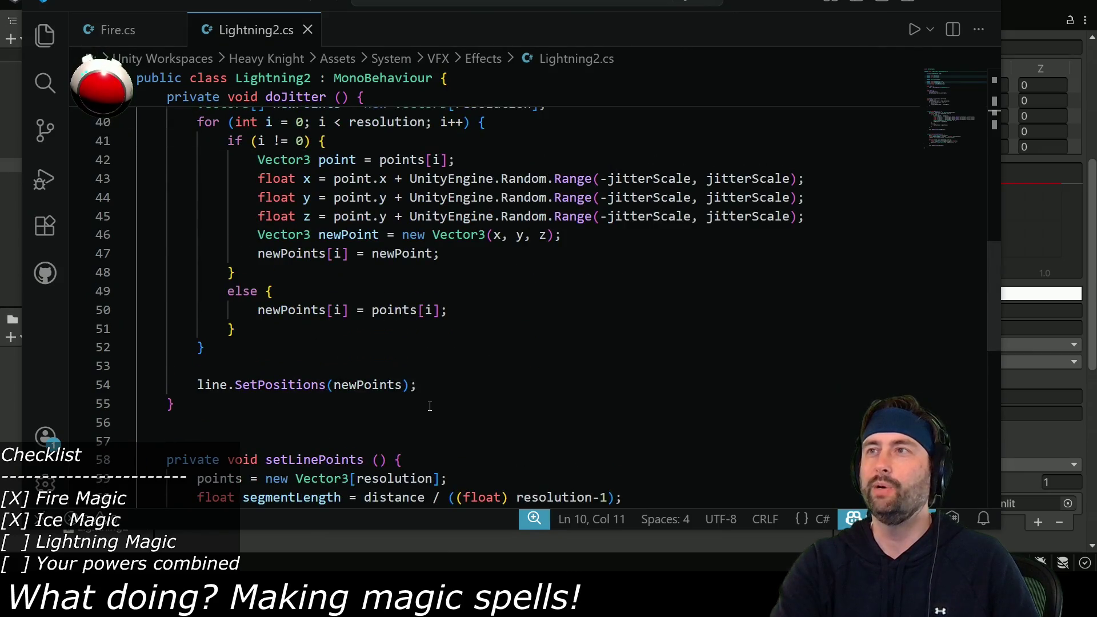
On line 45, build the jittered z coordinate from point.z instead of point.y
{"action": "scroll", "coordinate": [431, 405], "scroll_direction": "up", "scroll_amount": 1}
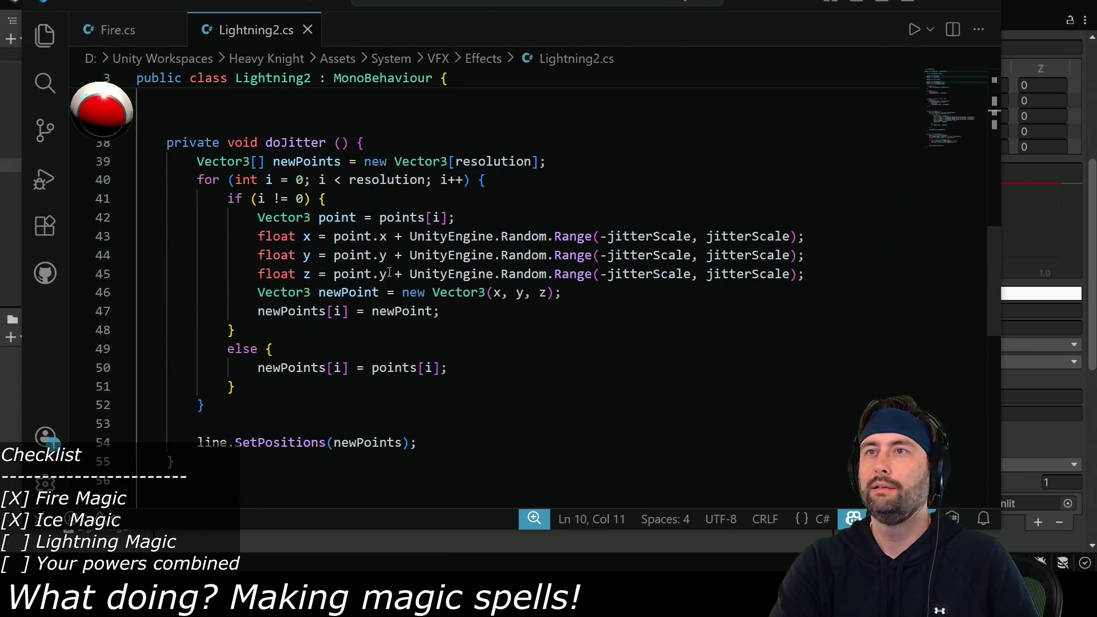
{"action": "double_click", "coordinate": [308, 275]}
{"action": "left_click", "coordinate": [381, 278]}
{"action": "key", "text": "shift+Right"}
{"action": "type", "text": "z"}
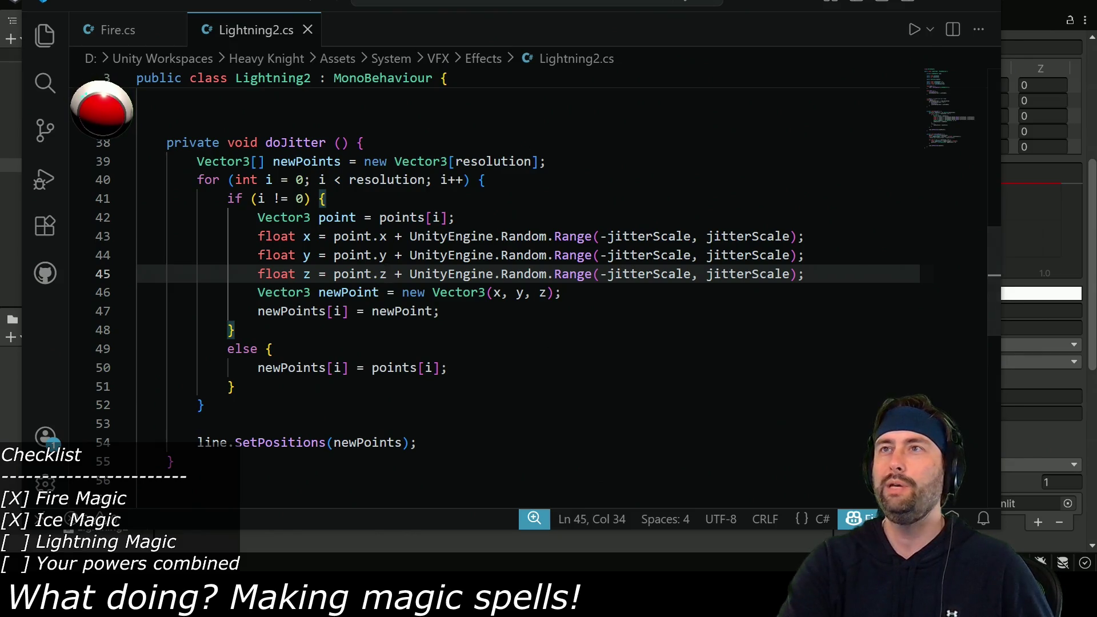
{"action": "key", "text": "alt+Tab"}
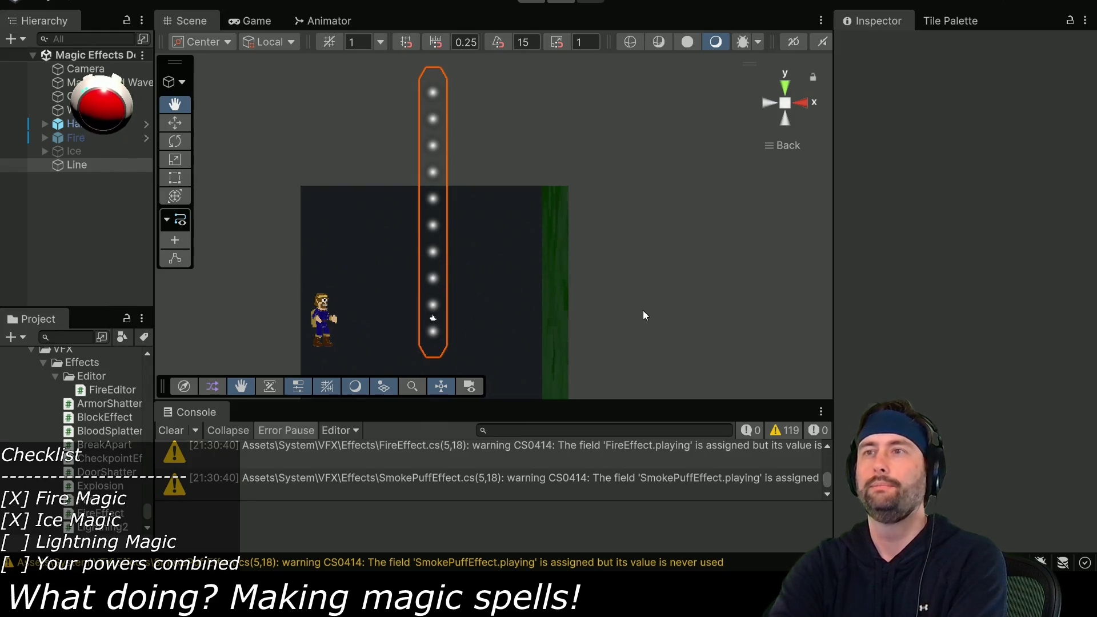
Try lowering the Line in play mode, then set its Position Y to -4 and retest
{"action": "key", "text": "ctrl+p"}
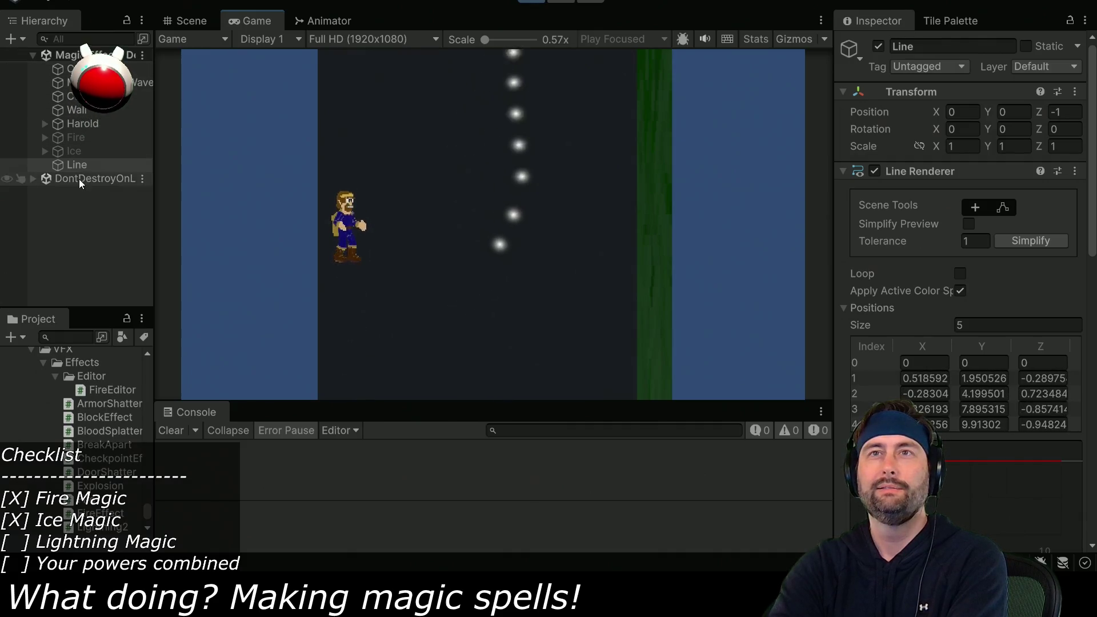
{"action": "mouse_move", "coordinate": [987, 113]}
{"action": "left_mouse_down"}
{"action": "mouse_move", "coordinate": [830, 155]}
{"action": "mouse_move", "coordinate": [884, 144]}
{"action": "mouse_move", "coordinate": [867, 146]}
{"action": "left_mouse_up"}
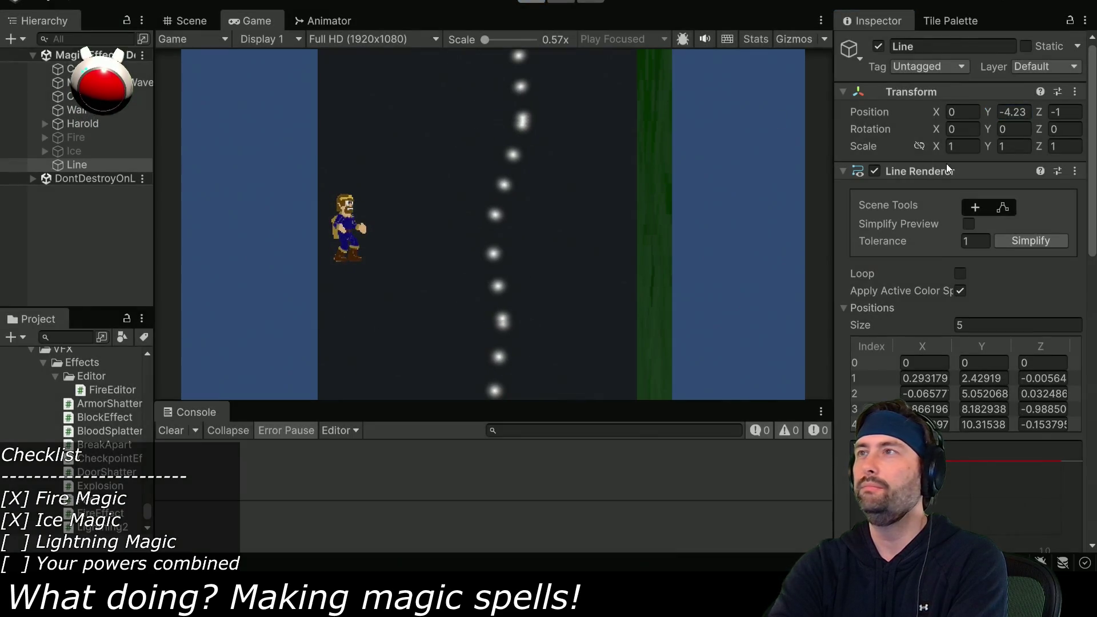
{"action": "key", "text": "ctrl+p"}
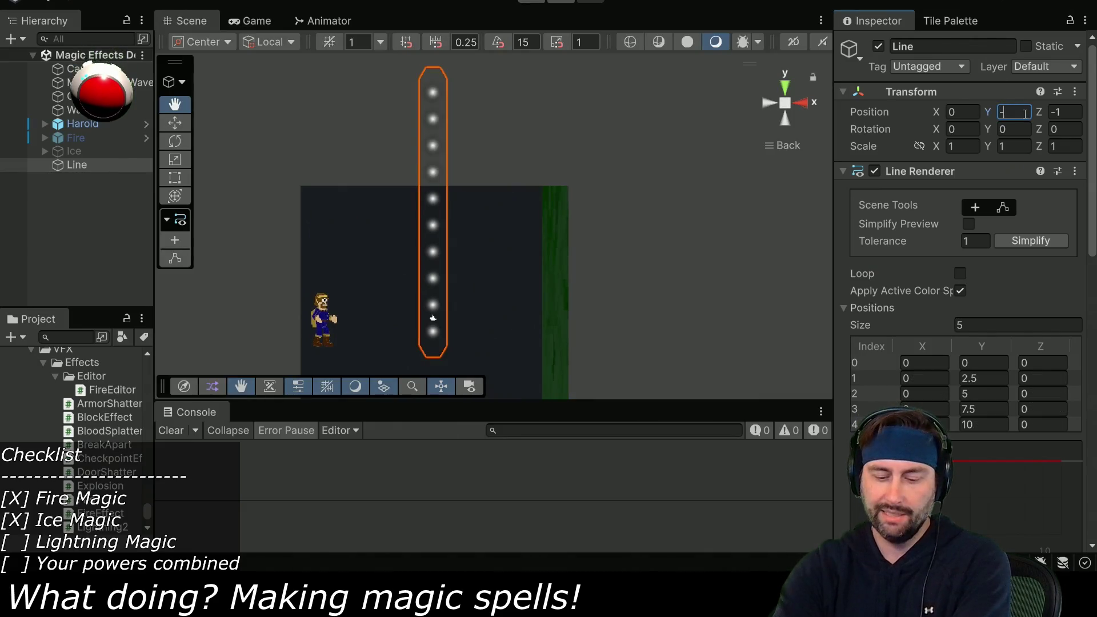
{"action": "type", "text": "-4"}
{"action": "key", "text": "ctrl+s"}
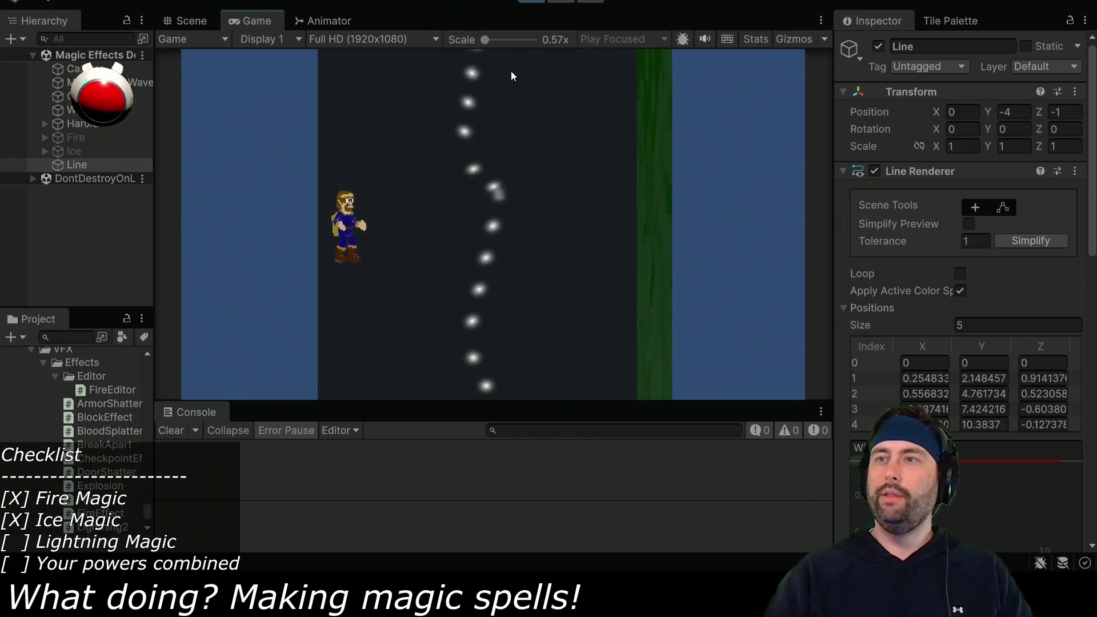
{"action": "left_click", "coordinate": [534, 3]}
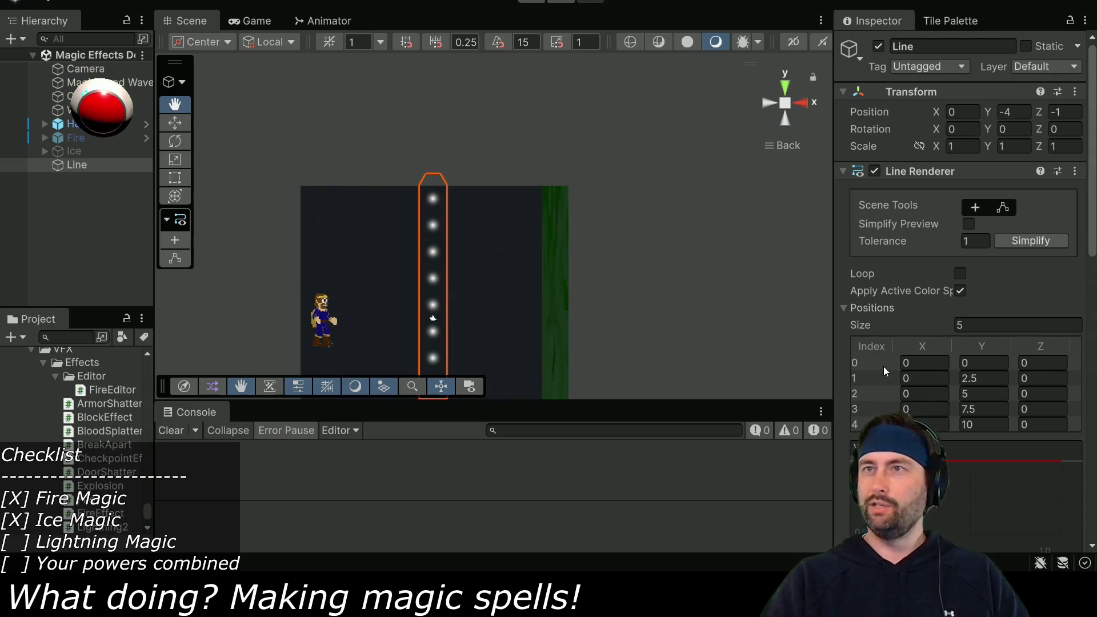
Browse the Project panel, locating the ParticlesUnlit material and the Materials and Runtime folders
{"action": "scroll", "coordinate": [943, 299], "scroll_direction": "down", "scroll_amount": 6}
{"action": "scroll", "coordinate": [945, 300], "scroll_direction": "down", "scroll_amount": 6}
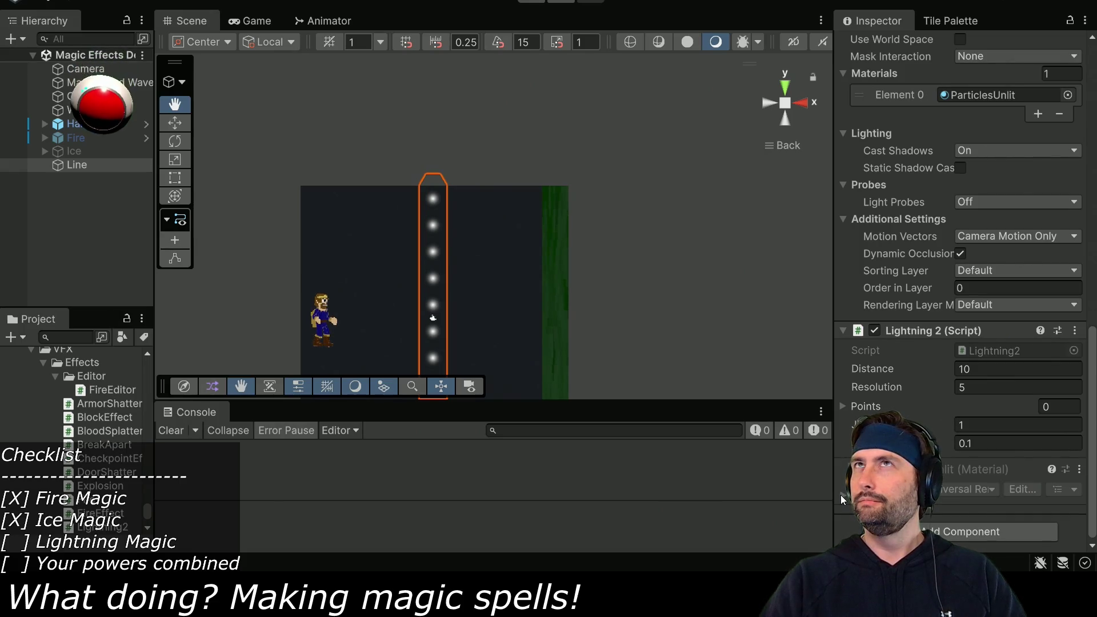
{"action": "left_click", "coordinate": [998, 96]}
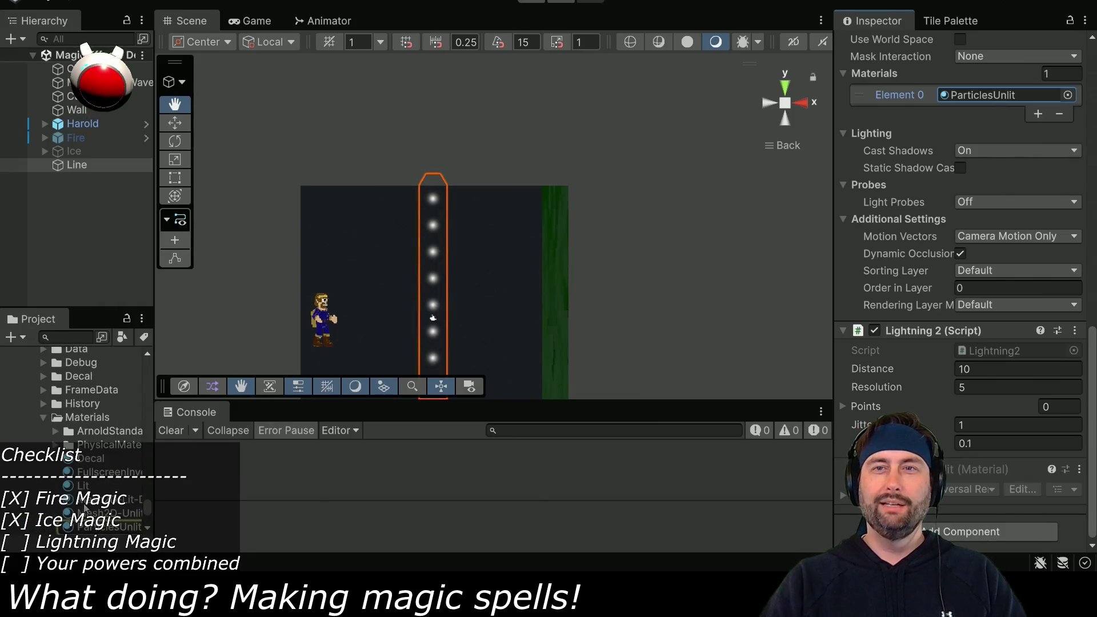
{"action": "scroll", "coordinate": [82, 492], "scroll_direction": "down", "scroll_amount": 3}
{"action": "scroll", "coordinate": [85, 490], "scroll_direction": "down", "scroll_amount": 3}
{"action": "scroll", "coordinate": [83, 490], "scroll_direction": "up", "scroll_amount": 5}
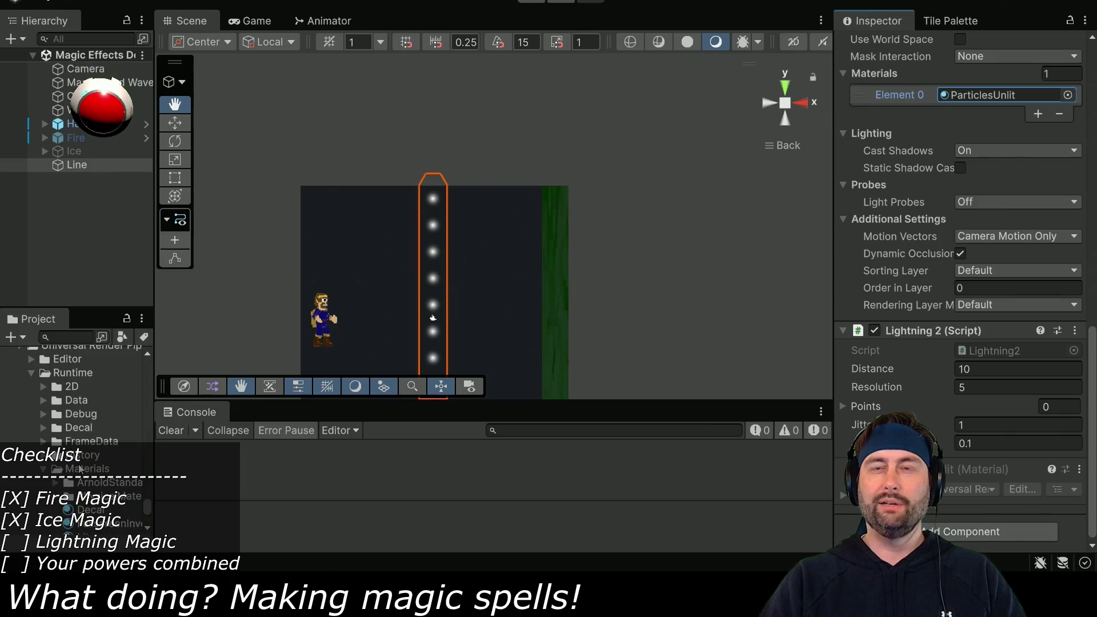
{"action": "right_click", "coordinate": [69, 470]}
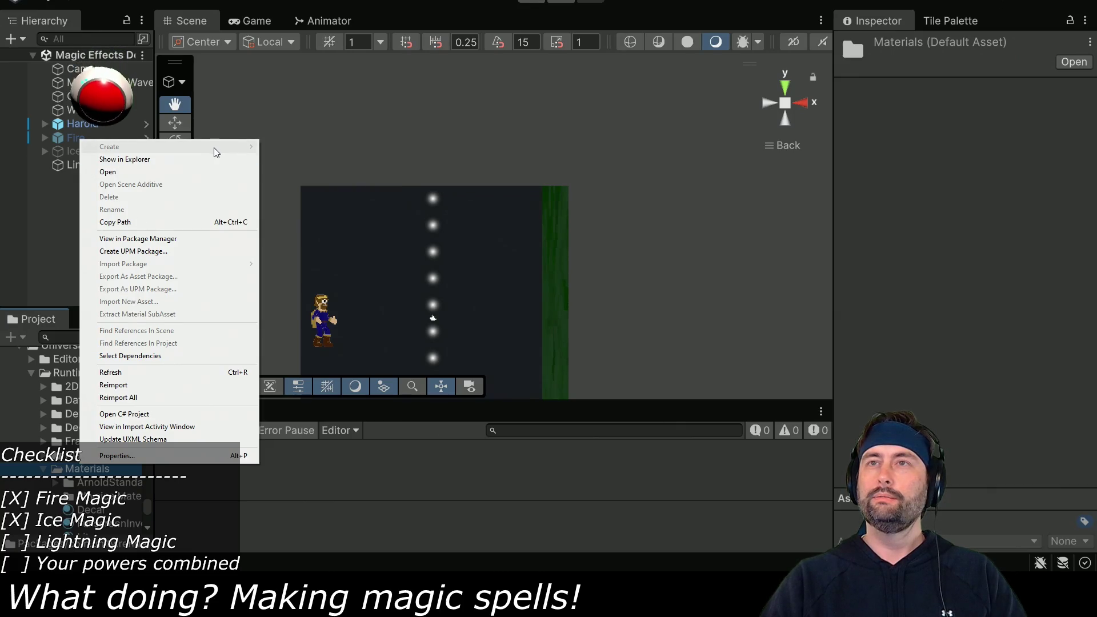
{"action": "right_click", "coordinate": [54, 473]}
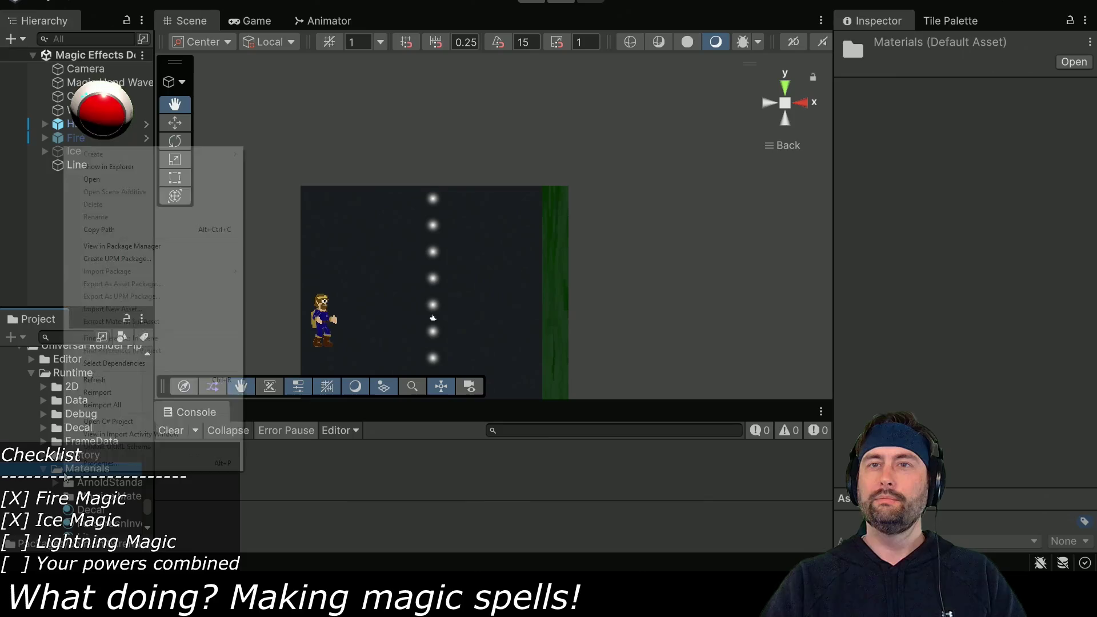
{"action": "left_click", "coordinate": [42, 372]}
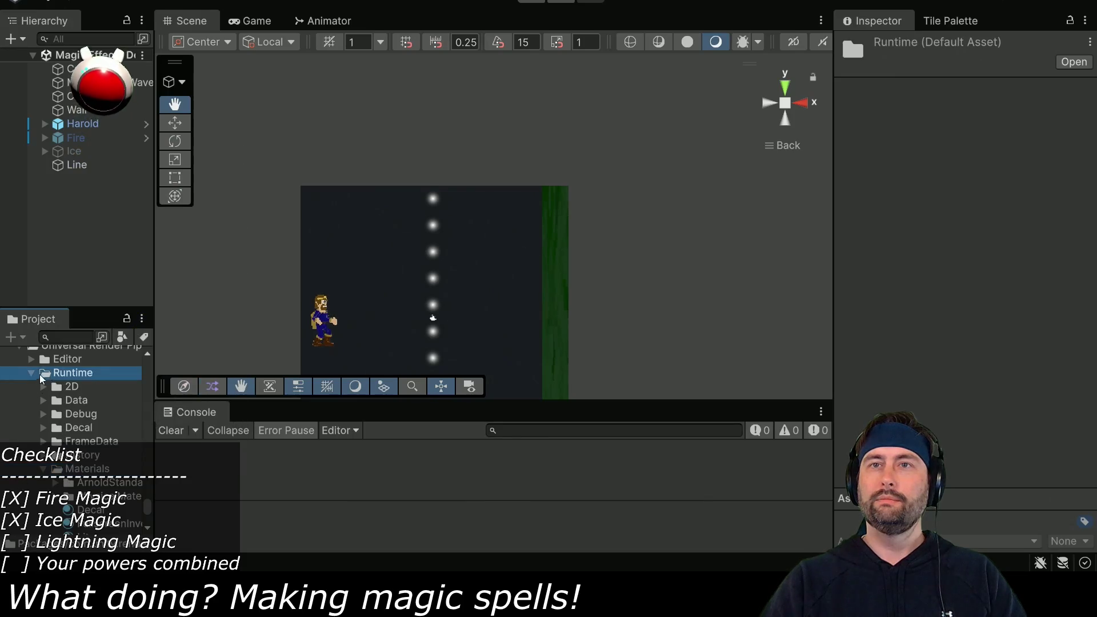
{"action": "scroll", "coordinate": [30, 404], "scroll_direction": "up", "scroll_amount": 4}
{"action": "scroll", "coordinate": [26, 472], "scroll_direction": "up", "scroll_amount": 5}
{"action": "scroll", "coordinate": [26, 472], "scroll_direction": "down", "scroll_amount": 15}
{"action": "scroll", "coordinate": [25, 474], "scroll_direction": "down", "scroll_amount": 3}
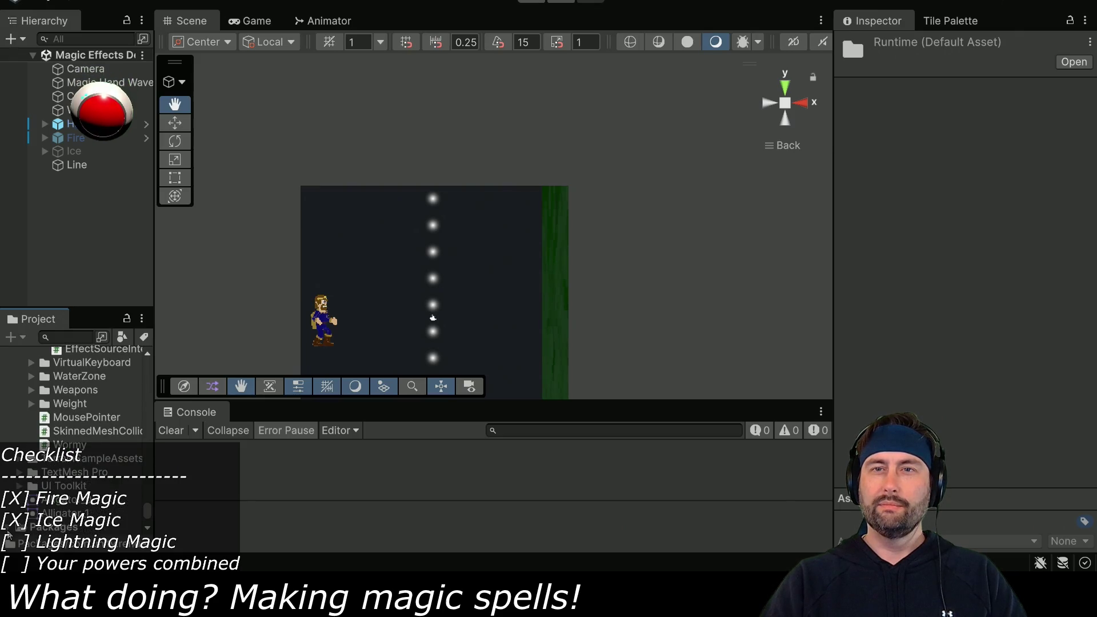
{"action": "scroll", "coordinate": [17, 520], "scroll_direction": "up", "scroll_amount": 8}
{"action": "scroll", "coordinate": [74, 446], "scroll_direction": "up", "scroll_amount": 15}
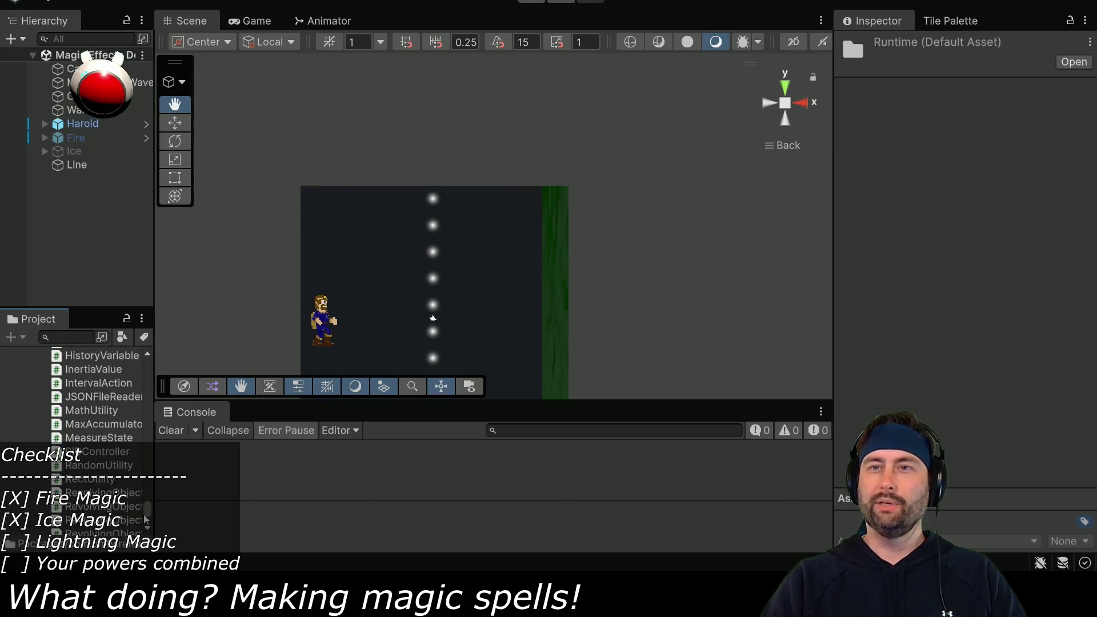
{"action": "scroll", "coordinate": [48, 421], "scroll_direction": "down", "scroll_amount": 12}
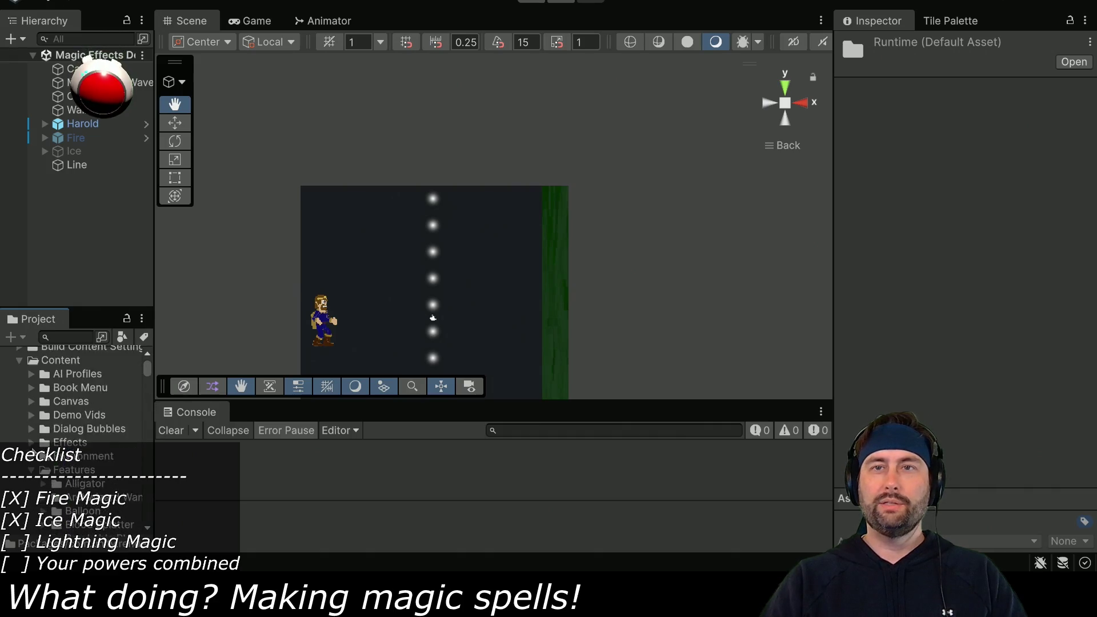
{"action": "scroll", "coordinate": [42, 446], "scroll_direction": "down", "scroll_amount": 3}
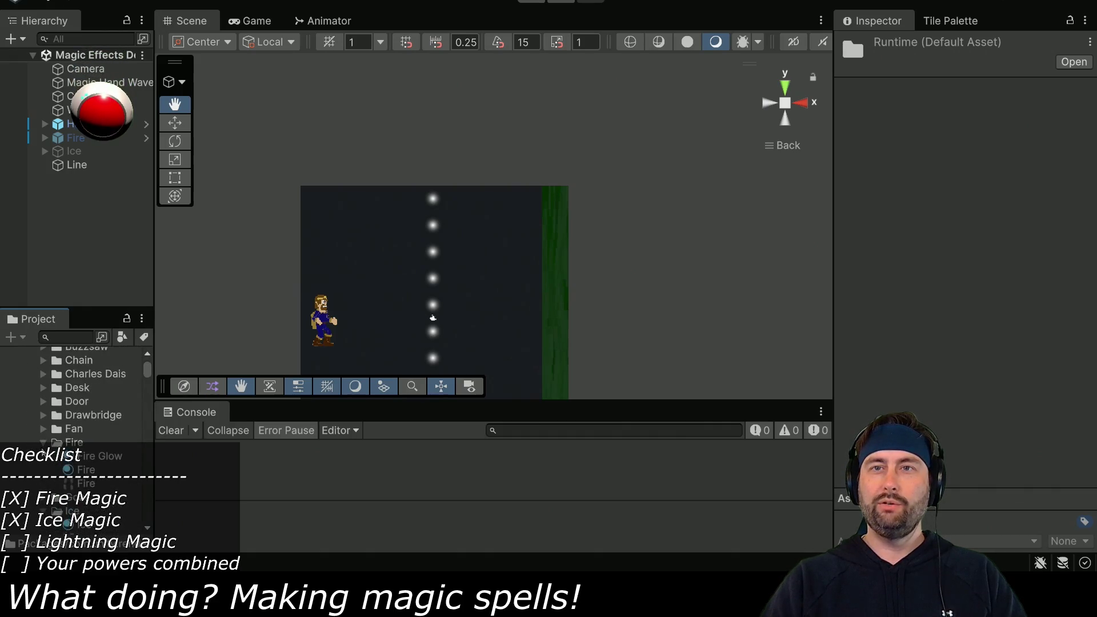
{"action": "scroll", "coordinate": [55, 461], "scroll_direction": "up", "scroll_amount": 8}
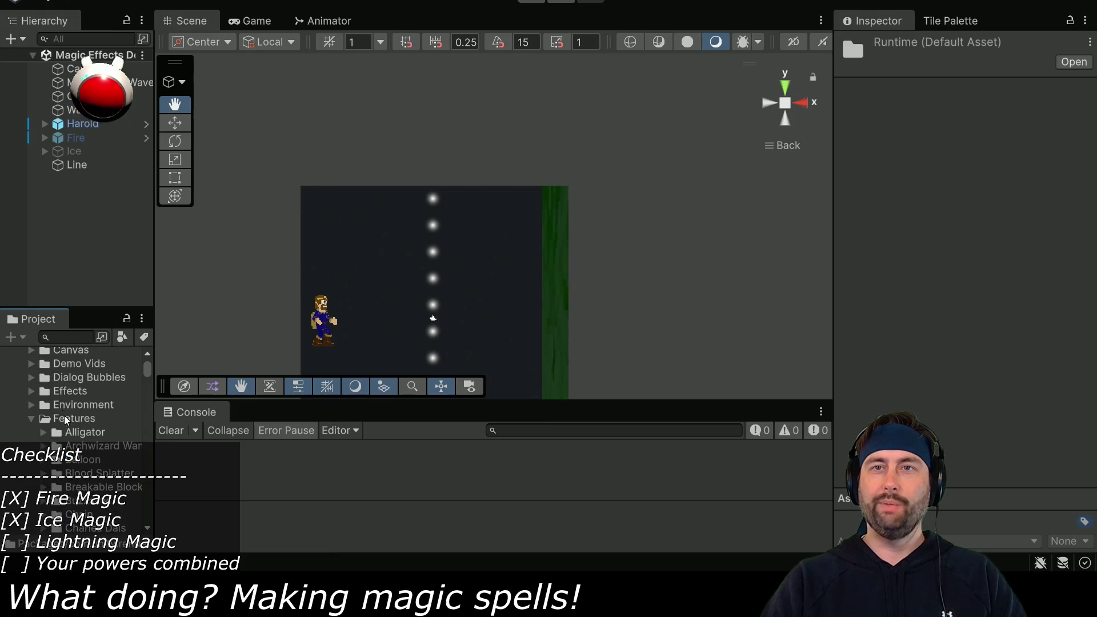
Create a folder named Lightning inside the Features folder
{"action": "right_click", "coordinate": [65, 418]}
{"action": "mouse_move", "coordinate": [224, 104]}
{"action": "left_click", "coordinate": [265, 103]}
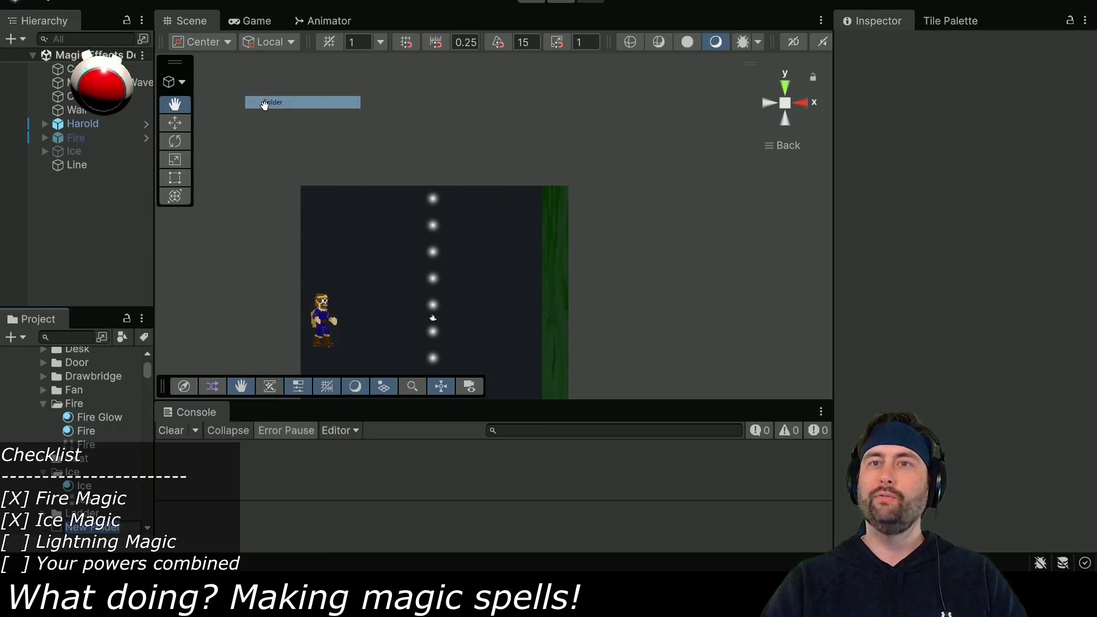
{"action": "type", "text": "Lightning"}
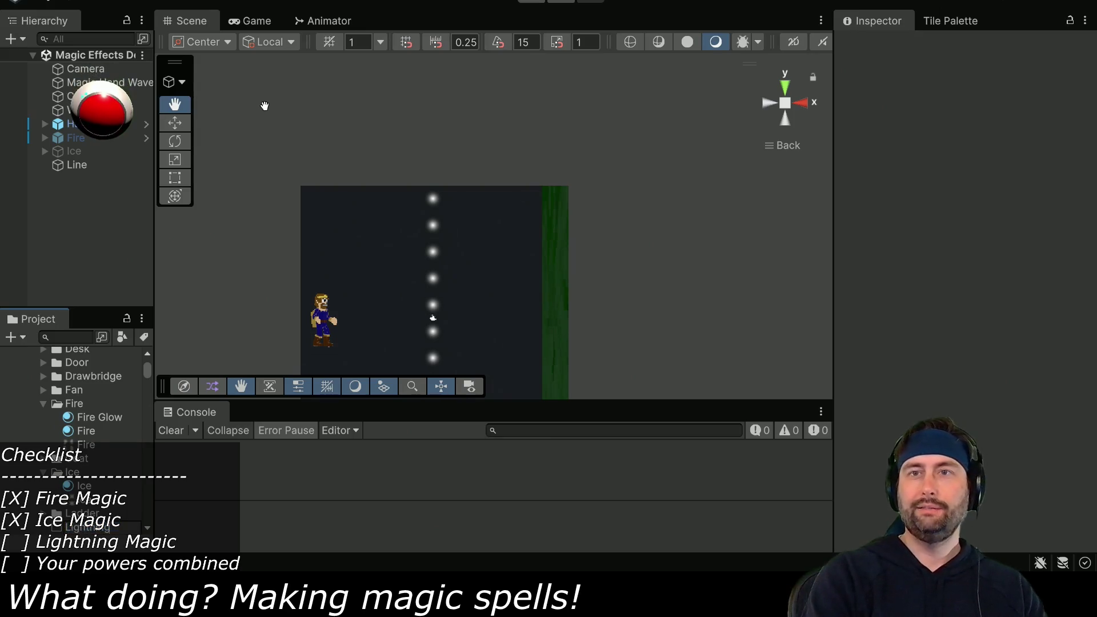
{"action": "key", "text": "Return"}
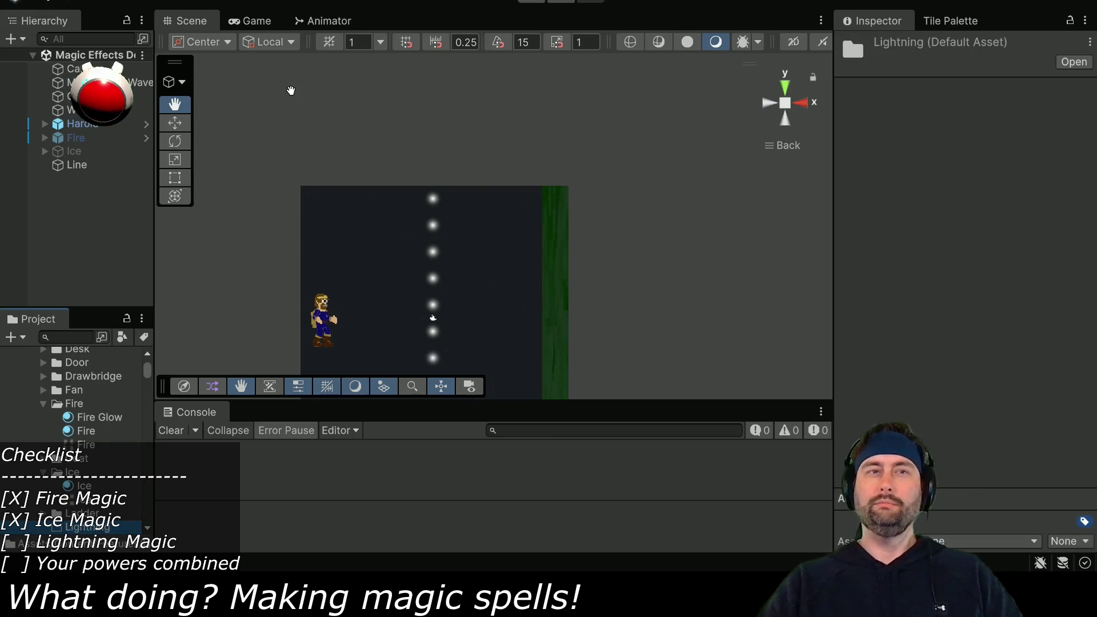
Create a new material in the Project panel named Lightning
{"action": "right_click", "coordinate": [104, 526]}
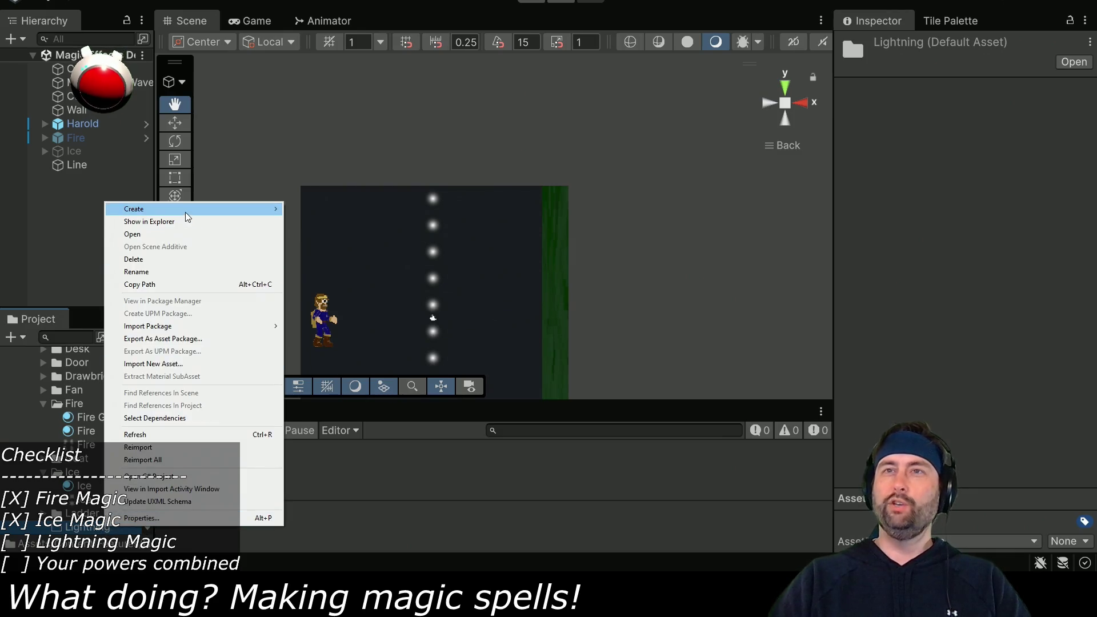
{"action": "mouse_move", "coordinate": [187, 213]}
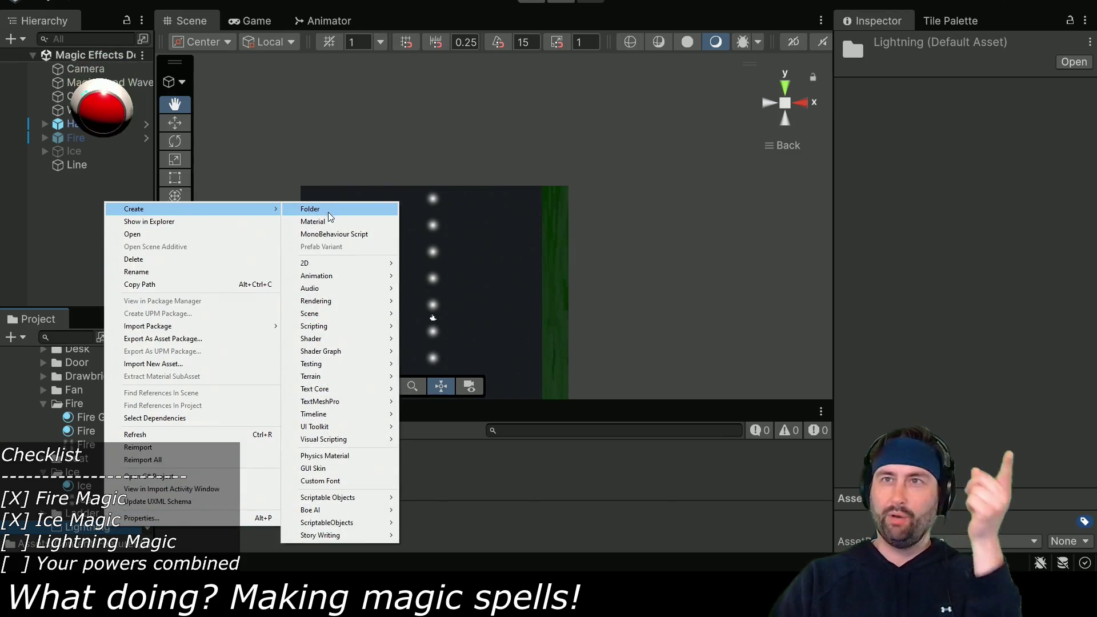
{"action": "left_click", "coordinate": [331, 221]}
{"action": "type", "text": "Lightn"}
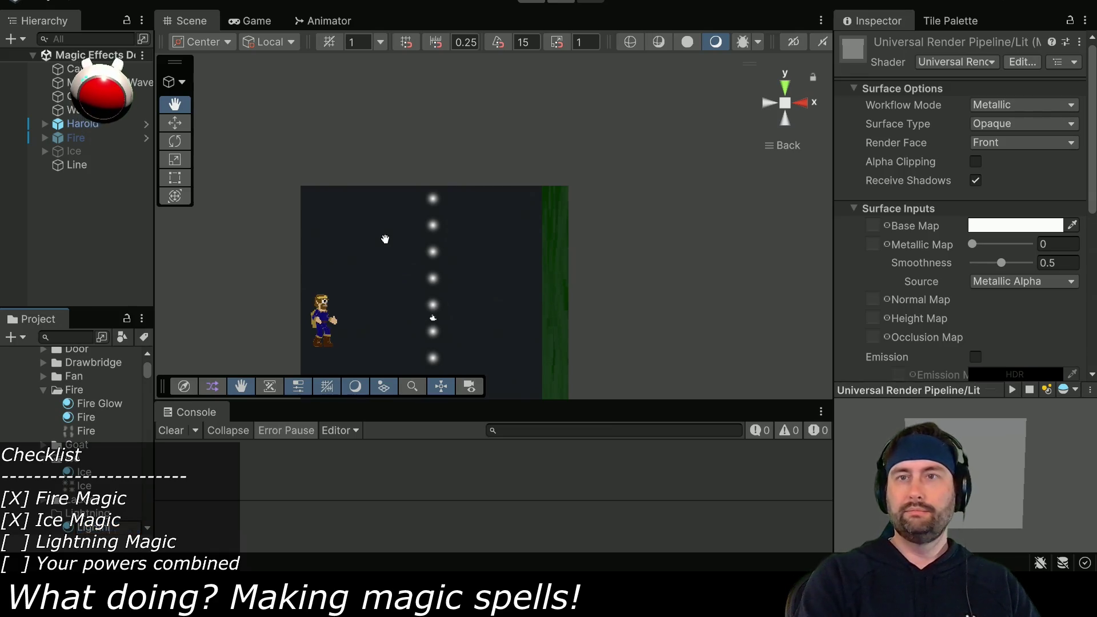
{"action": "key", "text": "Return"}
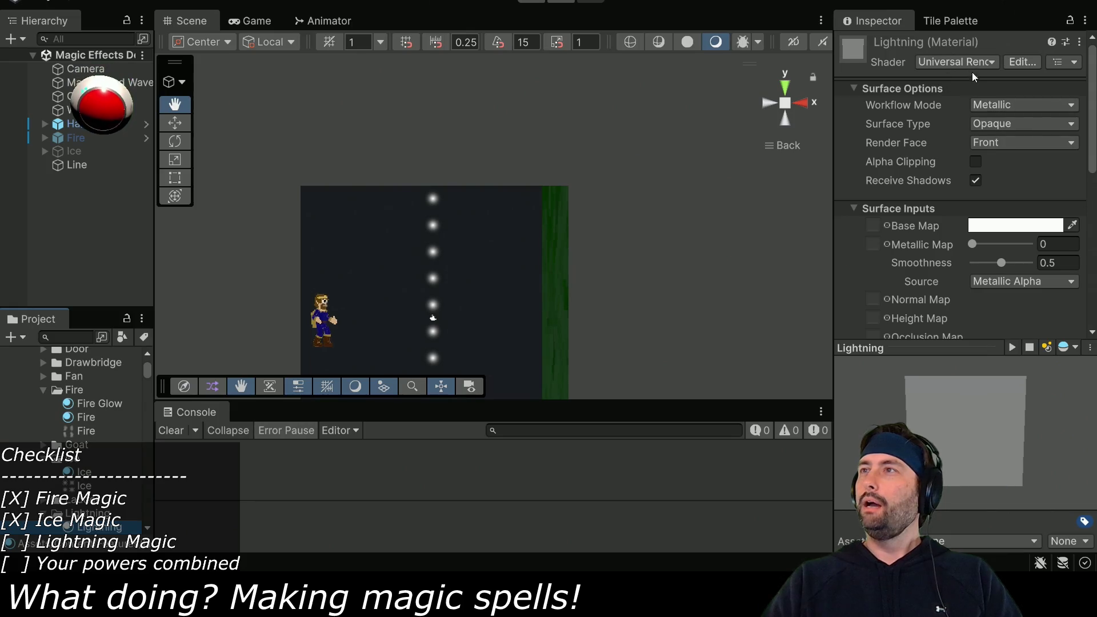
Set the Lightning material's Surface Type to Transparent and Blending Mode to Premultiply
{"action": "left_click", "coordinate": [996, 125]}
{"action": "left_click", "coordinate": [996, 149]}
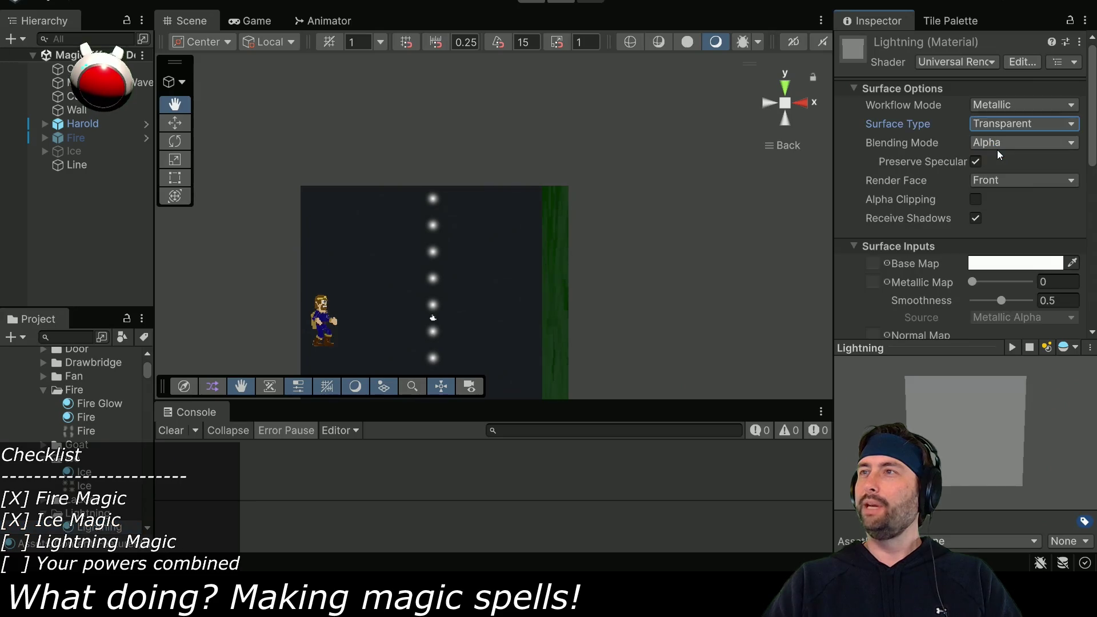
{"action": "left_click", "coordinate": [990, 144]}
{"action": "left_click", "coordinate": [998, 171]}
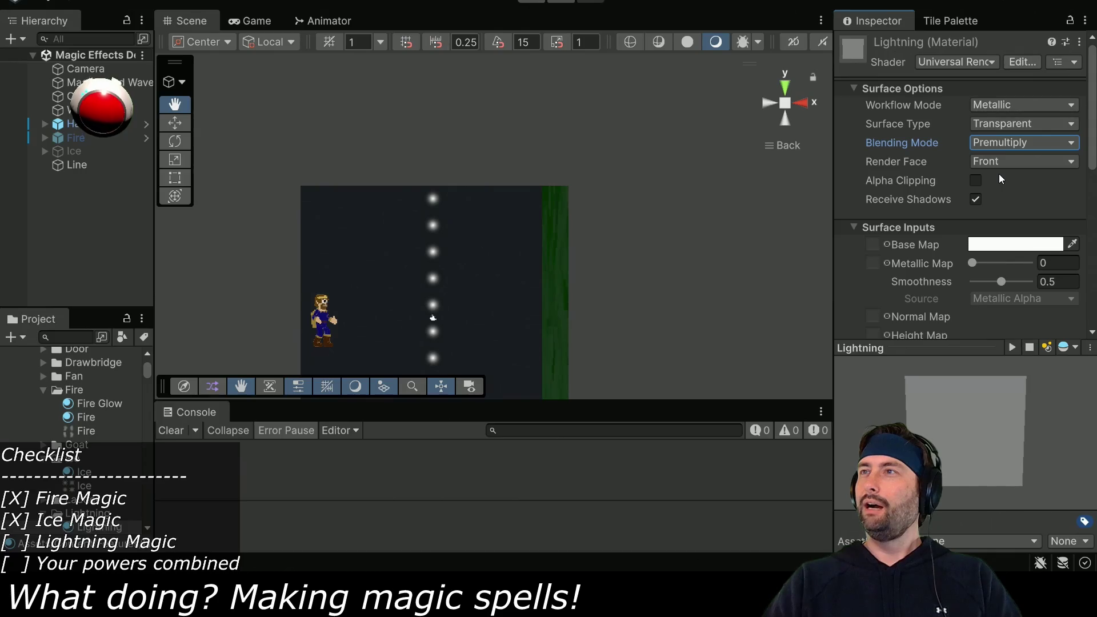
{"action": "left_click", "coordinate": [979, 64]}
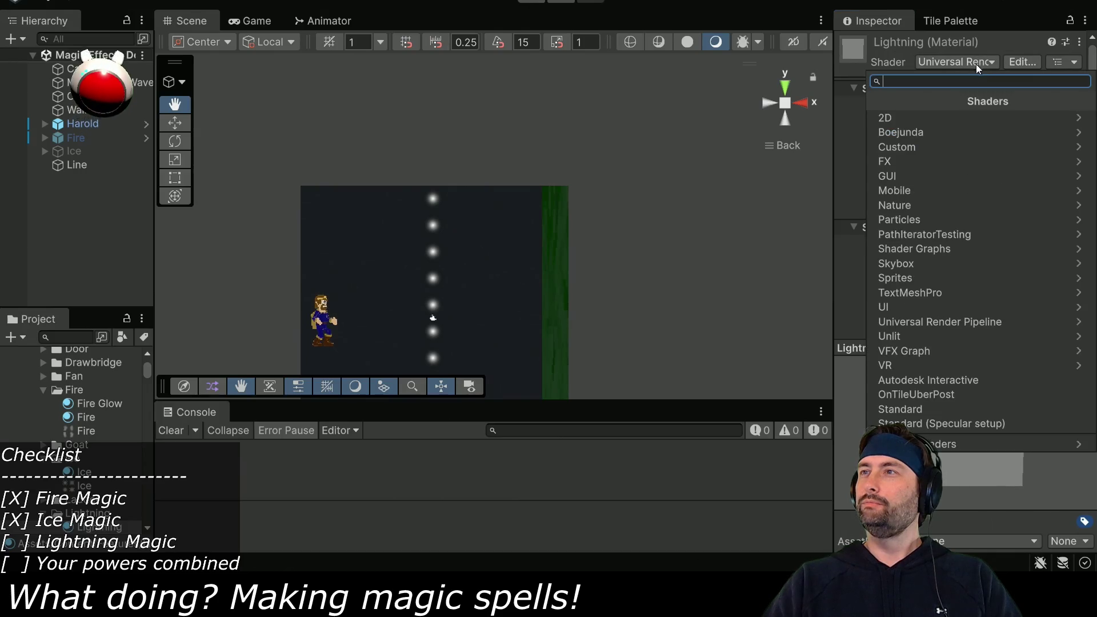
Set the shader to Particles/Standard Unlit with Additive rendering mode
{"action": "left_click", "coordinate": [944, 219]}
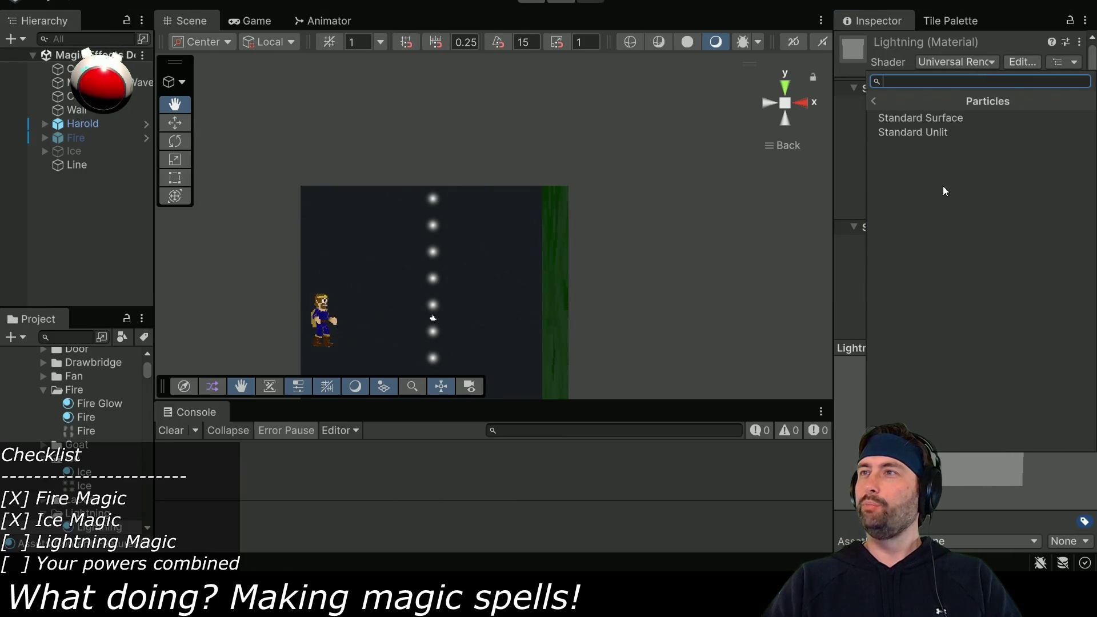
{"action": "left_click", "coordinate": [945, 132]}
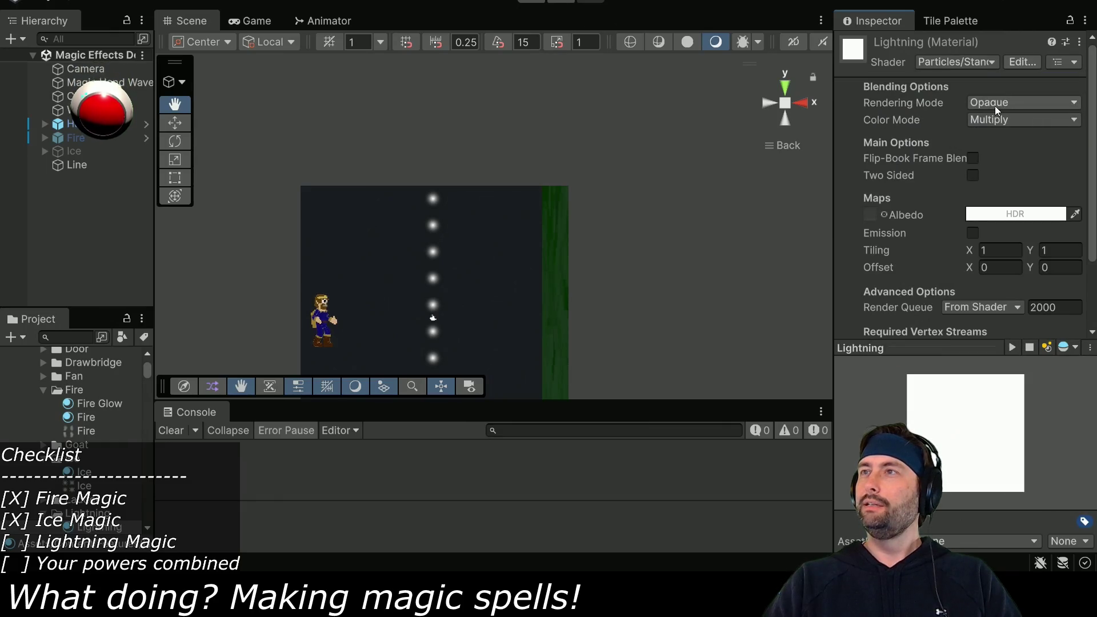
{"action": "left_click", "coordinate": [1015, 101]}
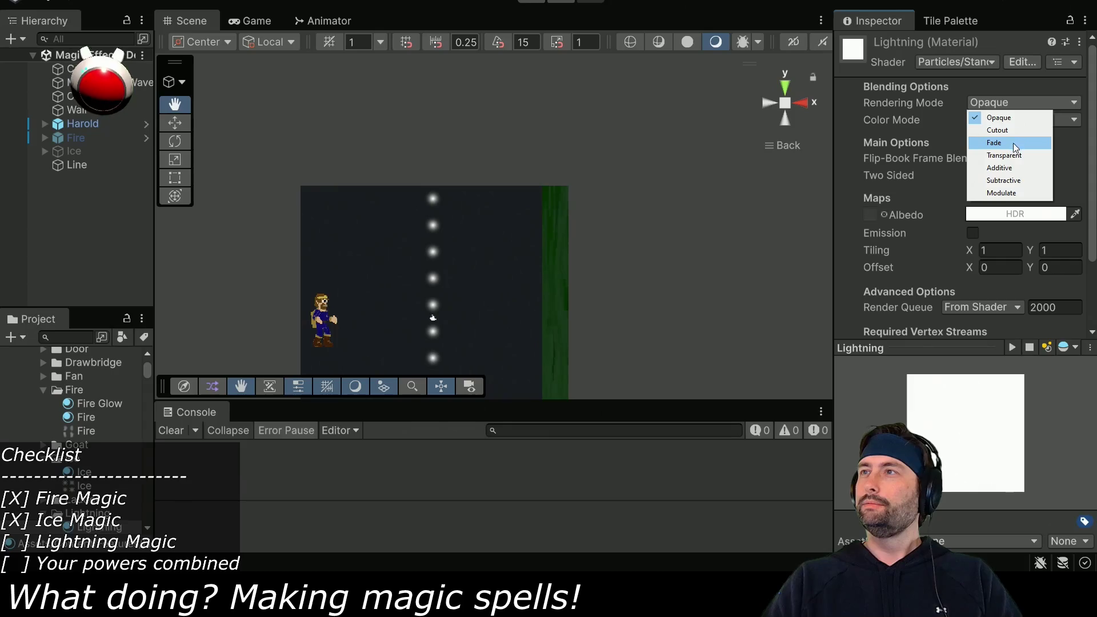
{"action": "left_click", "coordinate": [1014, 168]}
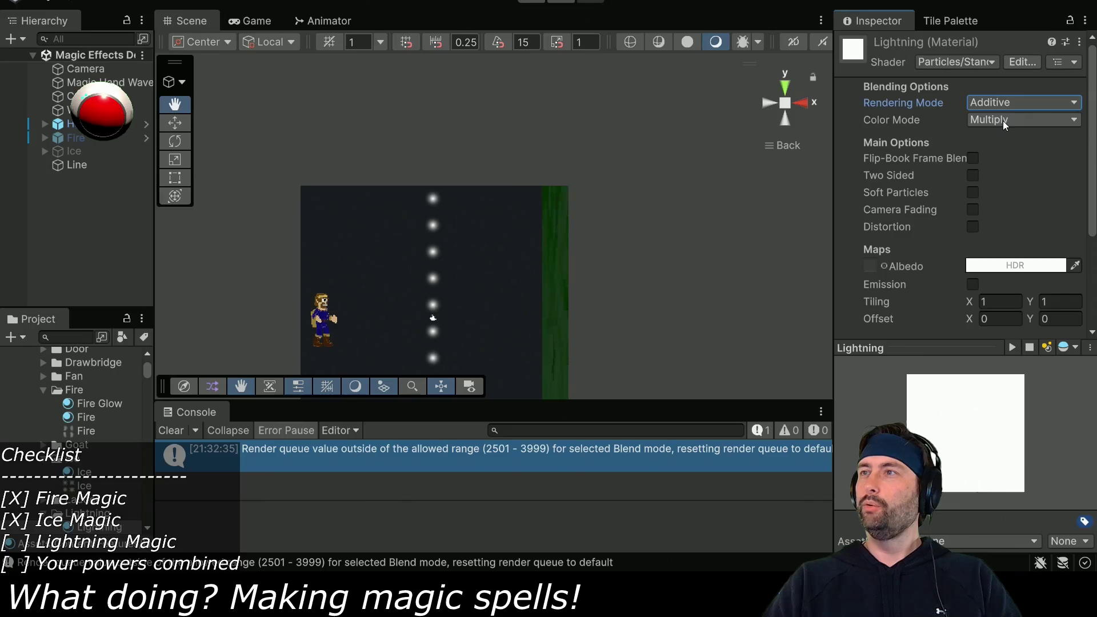
{"action": "left_click", "coordinate": [1001, 102]}
{"action": "left_click", "coordinate": [959, 87]}
Switch the shader to Universal Render Pipeline > Particles > Unlit, keeping Premultiply blending
{"action": "left_click", "coordinate": [972, 64]}
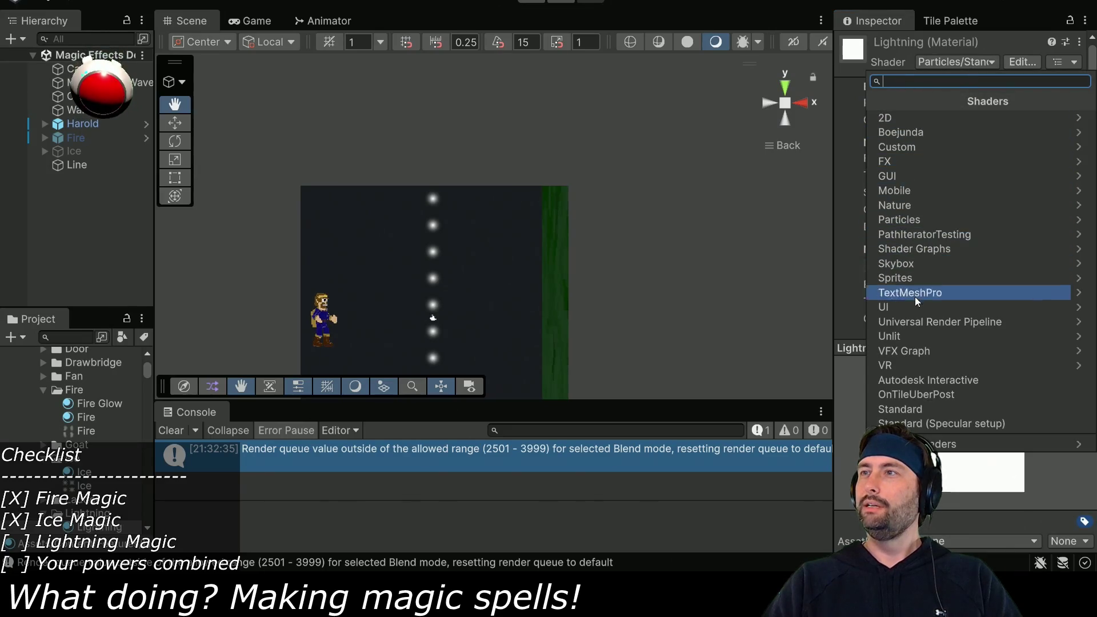
{"action": "left_click", "coordinate": [914, 321]}
{"action": "left_click", "coordinate": [910, 205]}
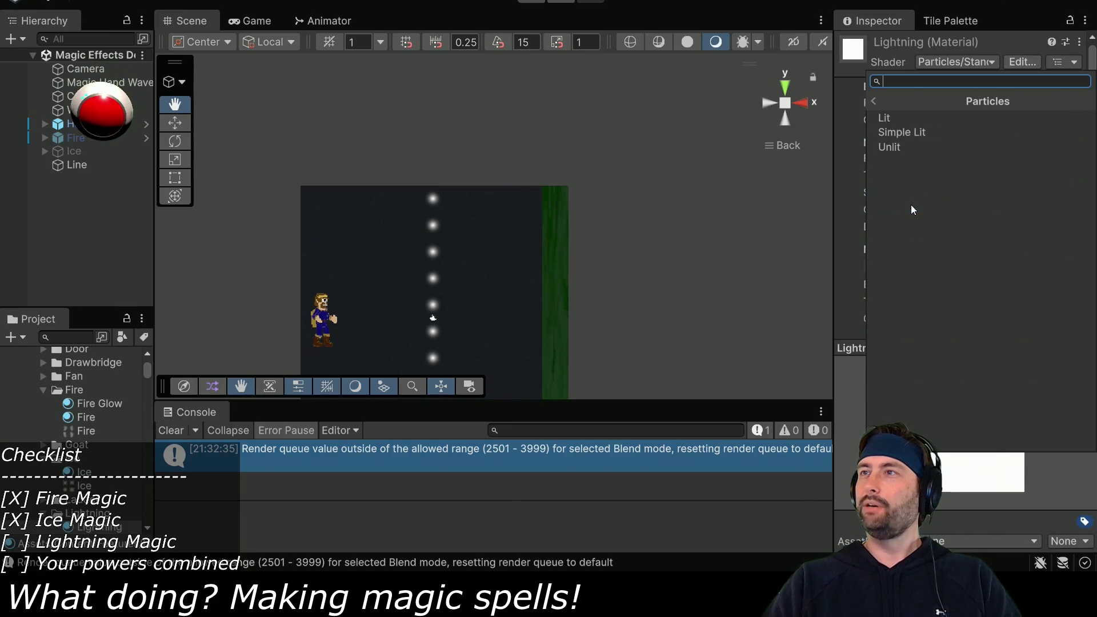
{"action": "left_click", "coordinate": [913, 145]}
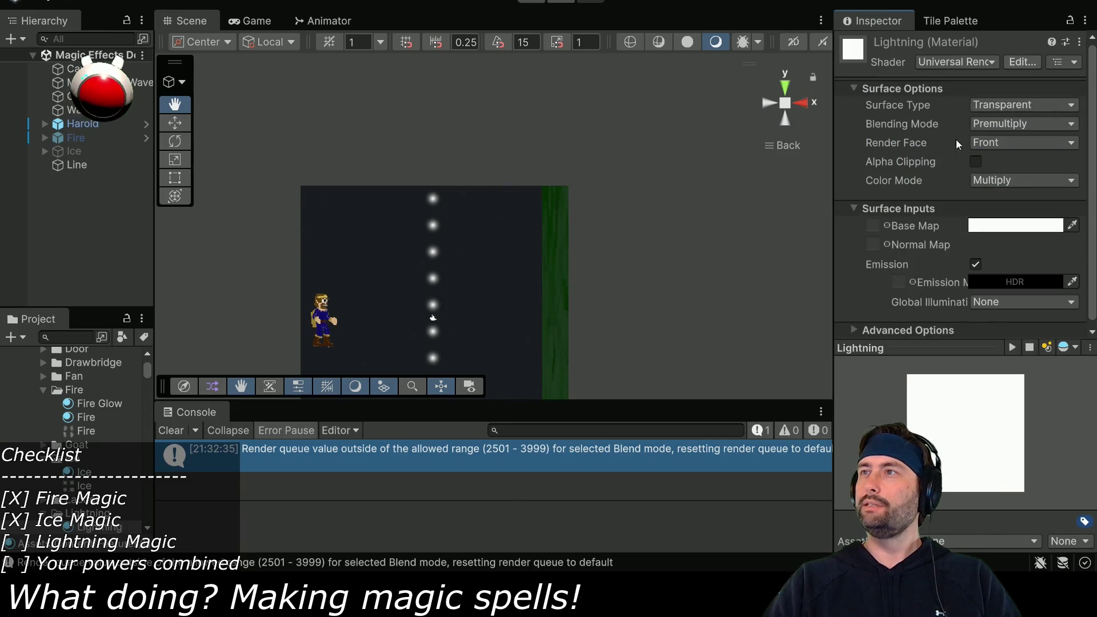
{"action": "left_click", "coordinate": [1029, 122]}
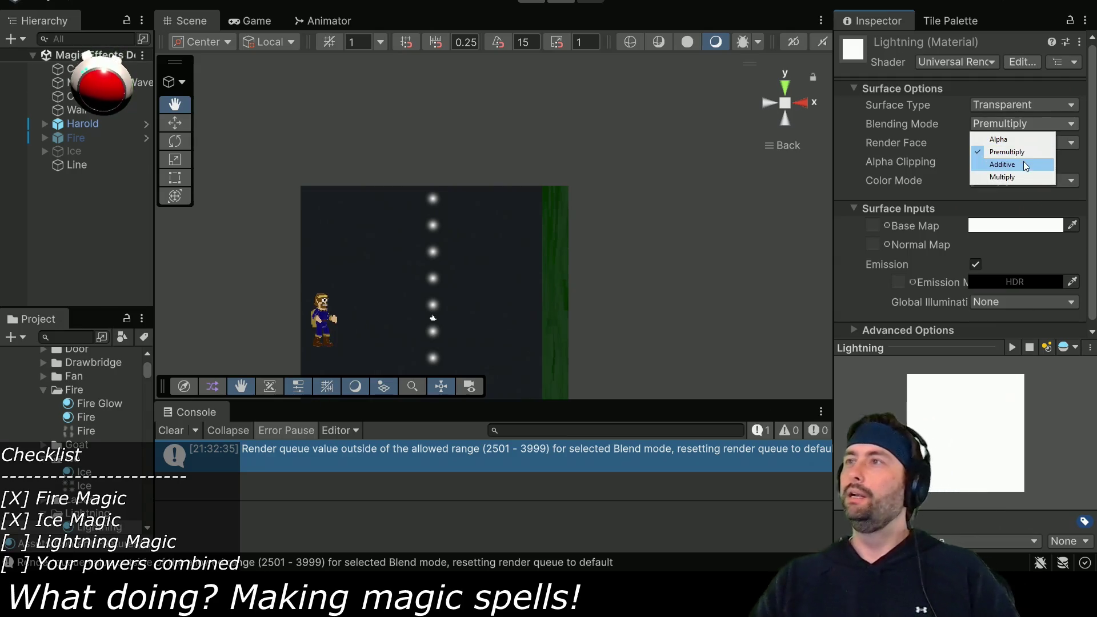
{"action": "left_click", "coordinate": [1019, 151]}
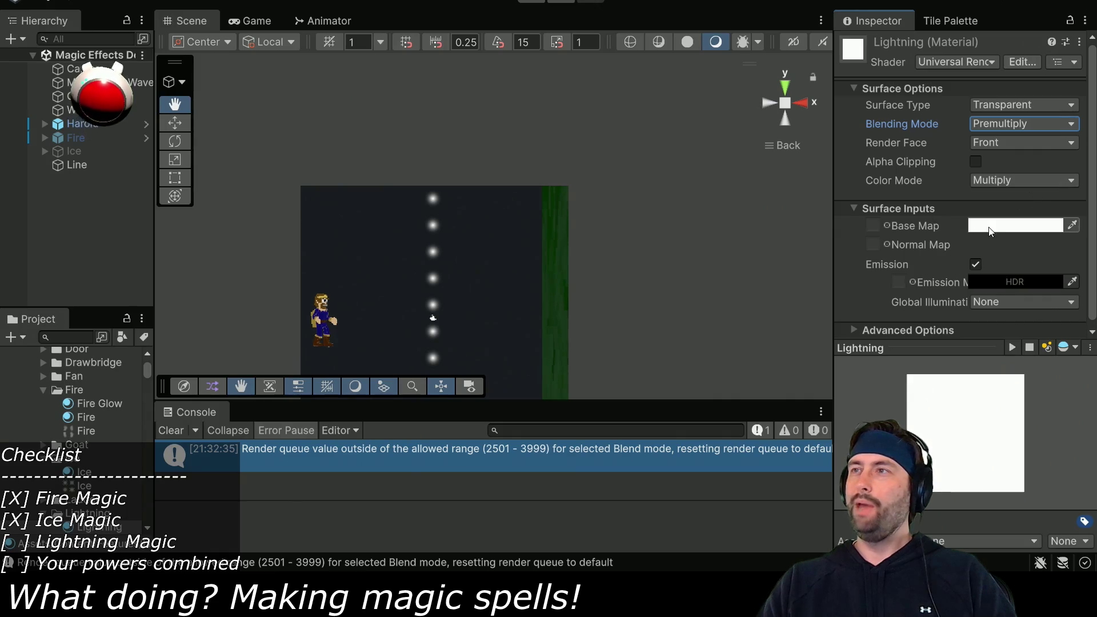
{"action": "left_click", "coordinate": [75, 165]}
Drag the Lightning material into the Line Renderer's Materials Element 0 slot
{"action": "scroll", "coordinate": [942, 240], "scroll_direction": "down", "scroll_amount": 10}
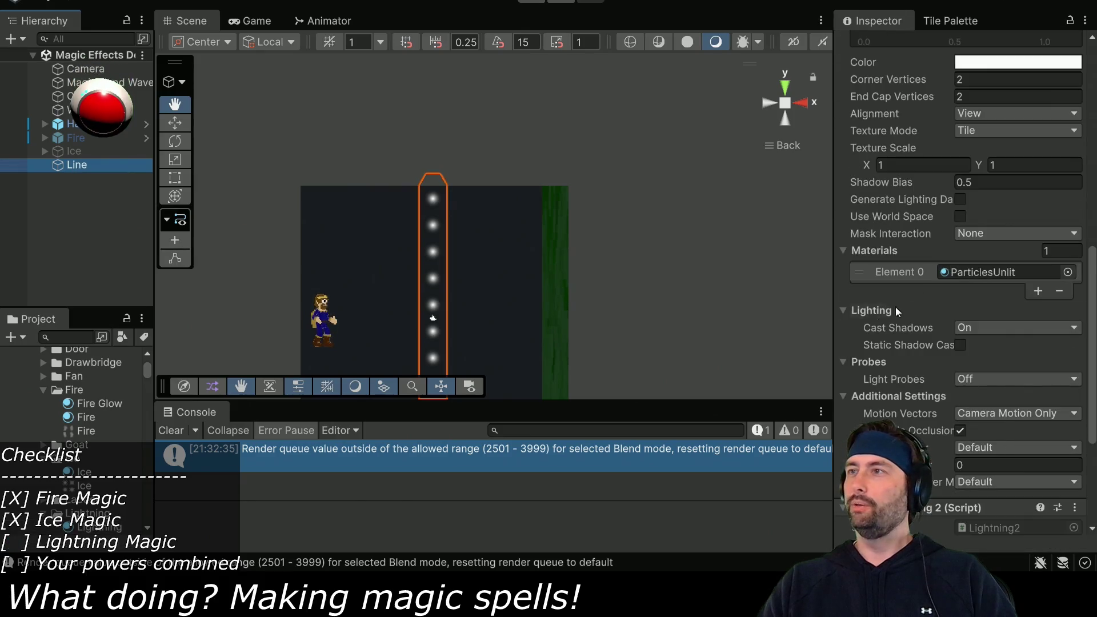
{"action": "mouse_move", "coordinate": [94, 531]}
{"action": "left_mouse_down"}
{"action": "mouse_move", "coordinate": [572, 228]}
{"action": "mouse_move", "coordinate": [998, 273]}
{"action": "left_mouse_up"}
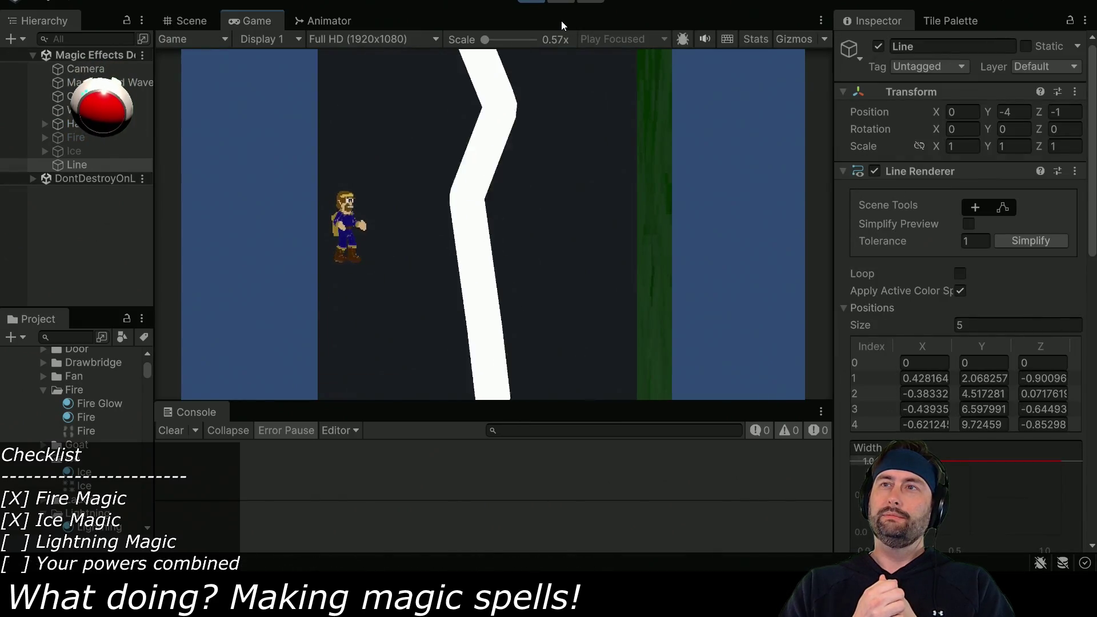
{"action": "scroll", "coordinate": [915, 243], "scroll_direction": "down", "scroll_amount": 8}
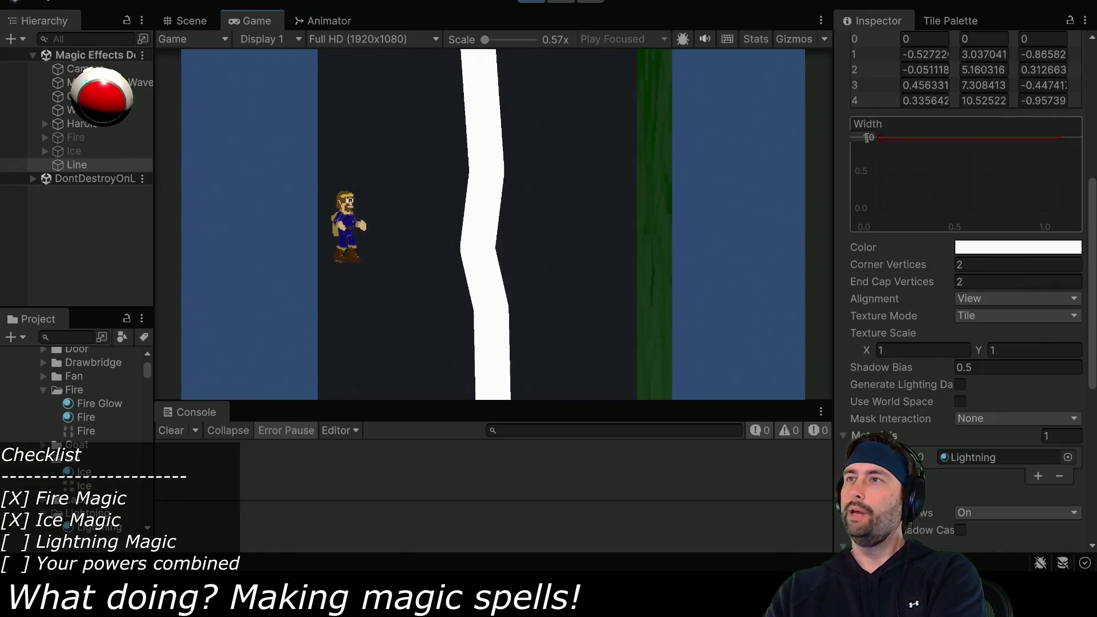
Set the line width to 0.1 and apply the yellow-to-red fading gradient preset
{"action": "left_click", "coordinate": [869, 143]}
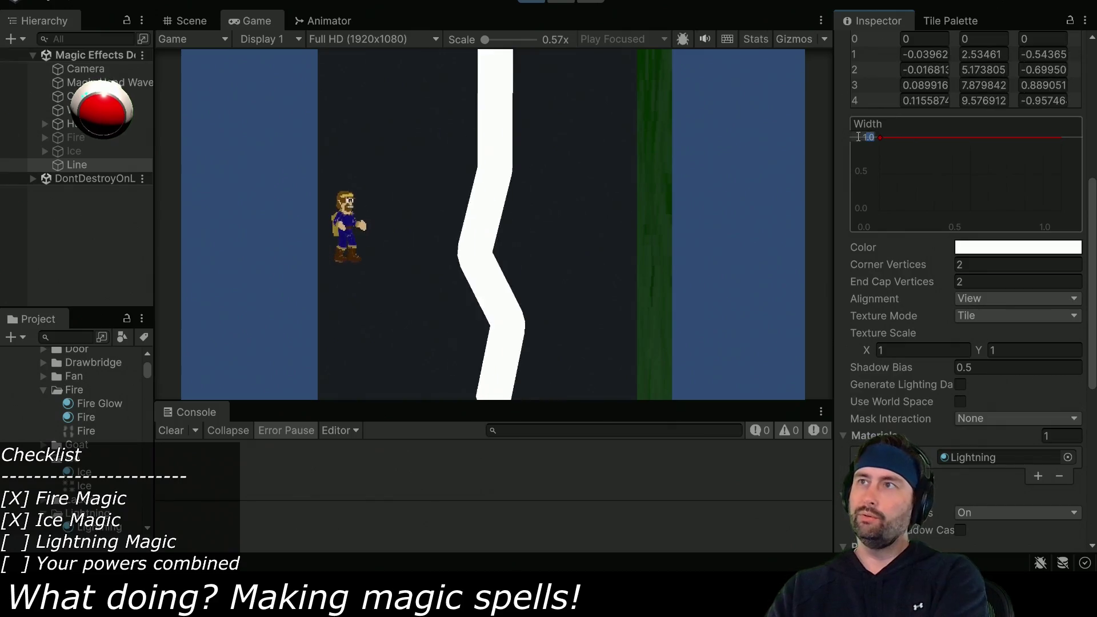
{"action": "type", "text": "0.3"}
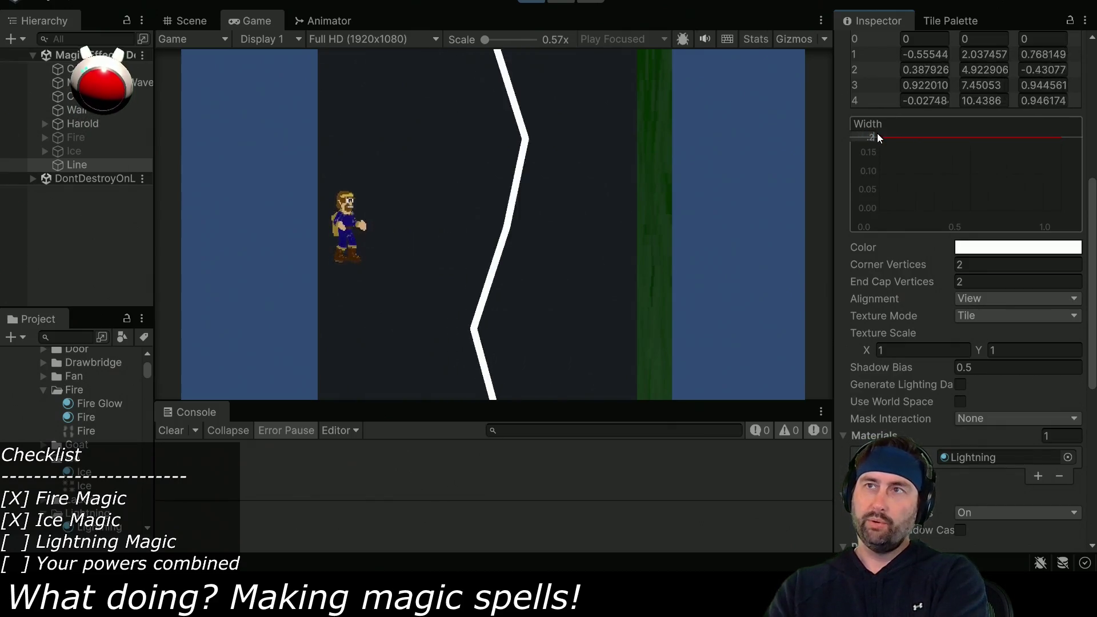
{"action": "type", "text": "0.1"}
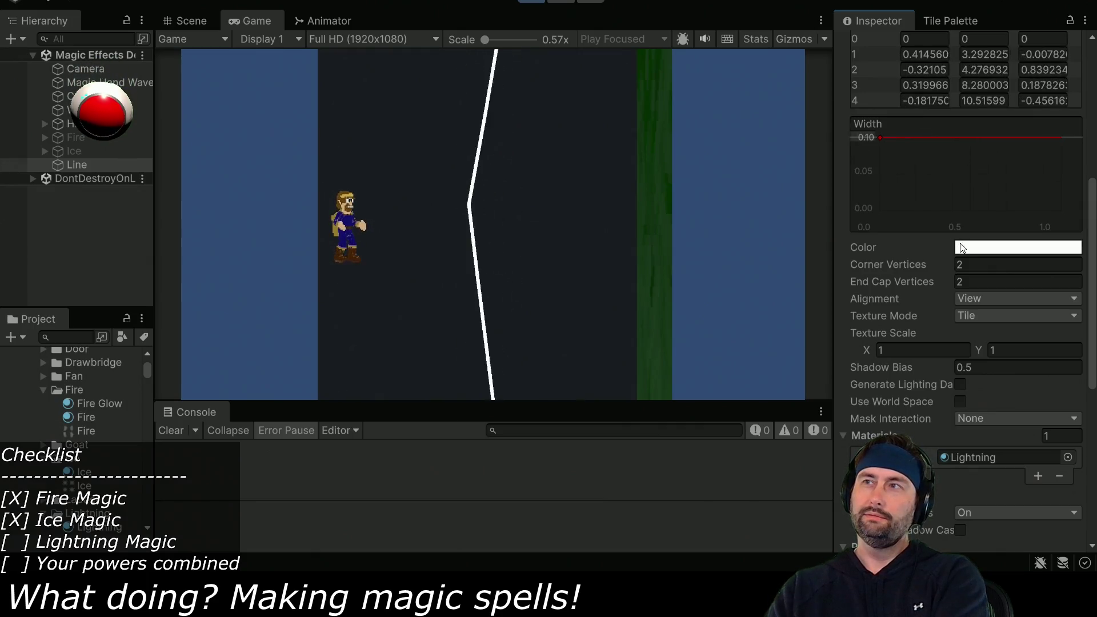
{"action": "left_click", "coordinate": [1005, 247]}
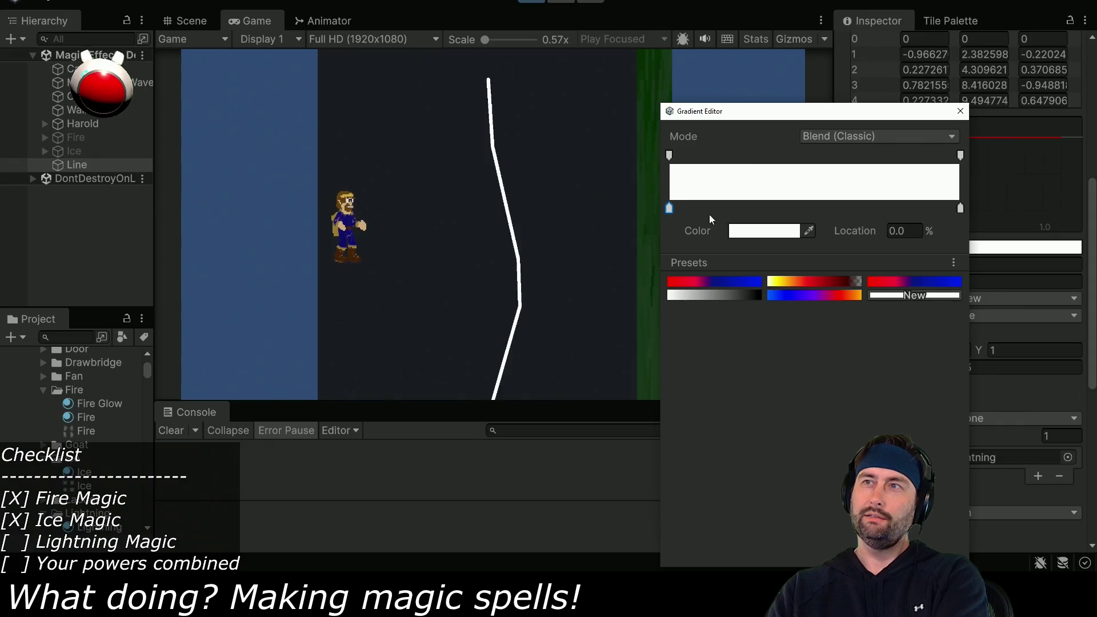
{"action": "left_click", "coordinate": [788, 284]}
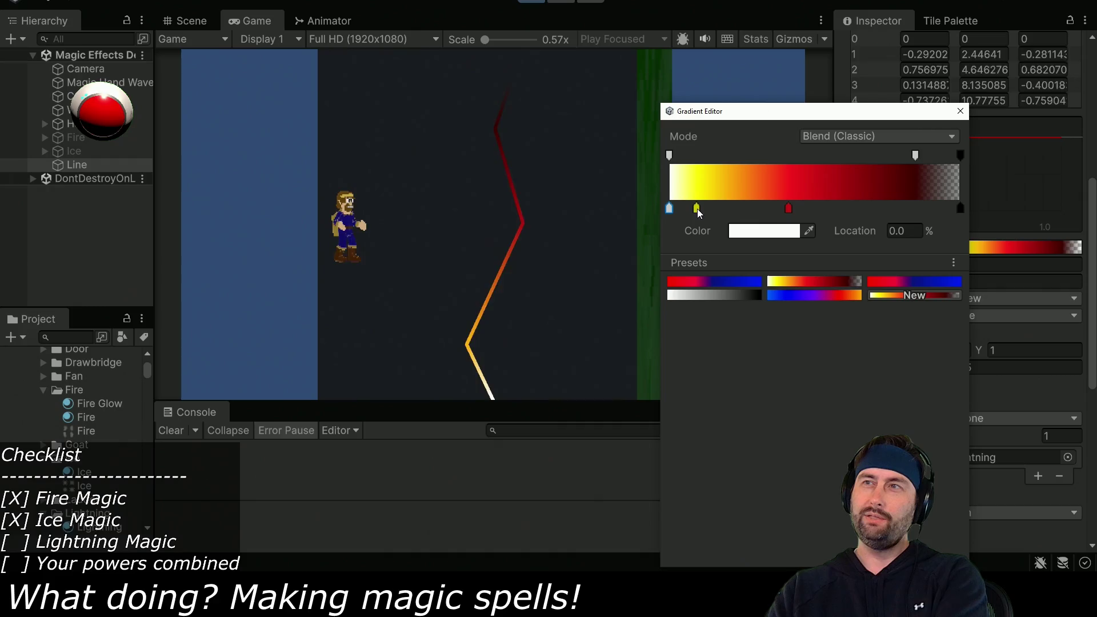
Recolour the red key yellow, placing it near 87% and the early yellow key near 15%
{"action": "left_click_drag", "start_coordinate": [788, 209], "coordinate": [925, 217]}
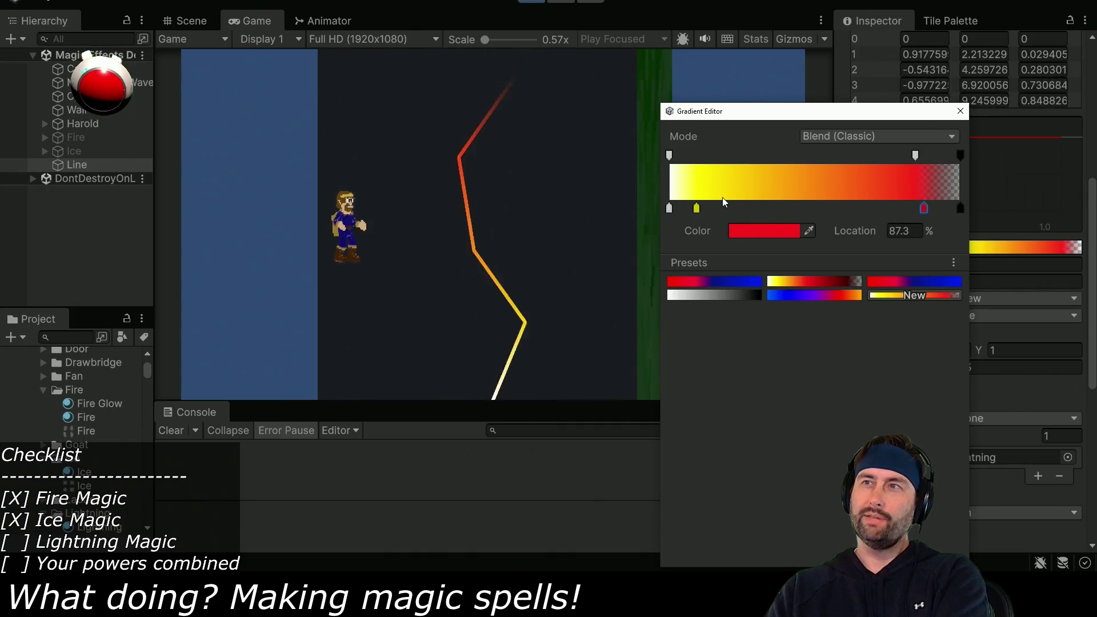
{"action": "left_click", "coordinate": [756, 231]}
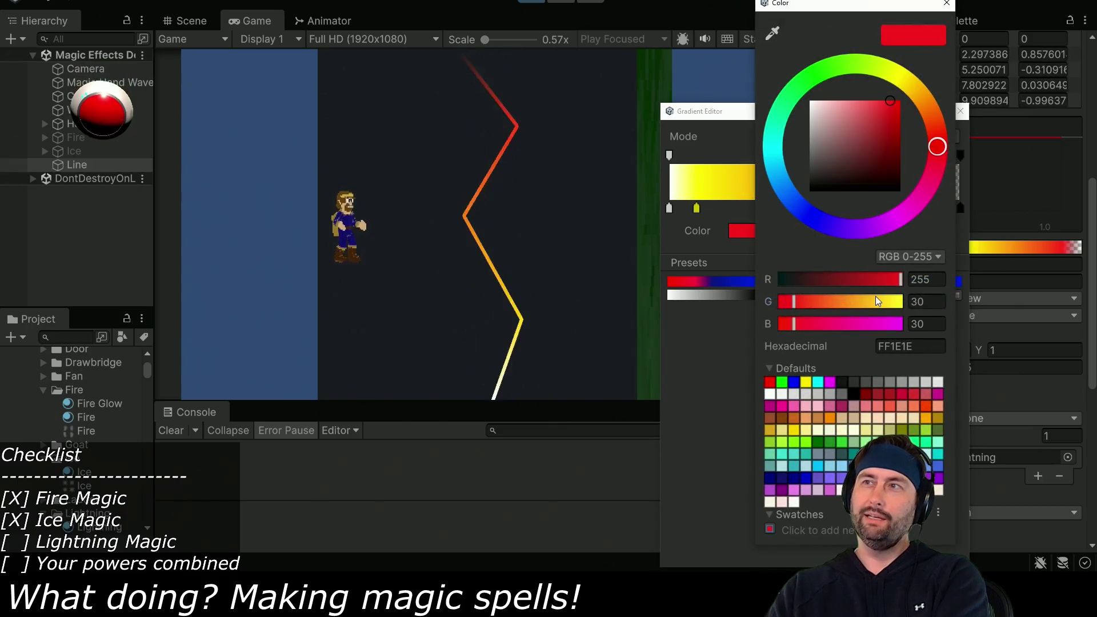
{"action": "left_click_drag", "start_coordinate": [878, 301], "coordinate": [919, 303]}
{"action": "left_click", "coordinate": [947, 3]}
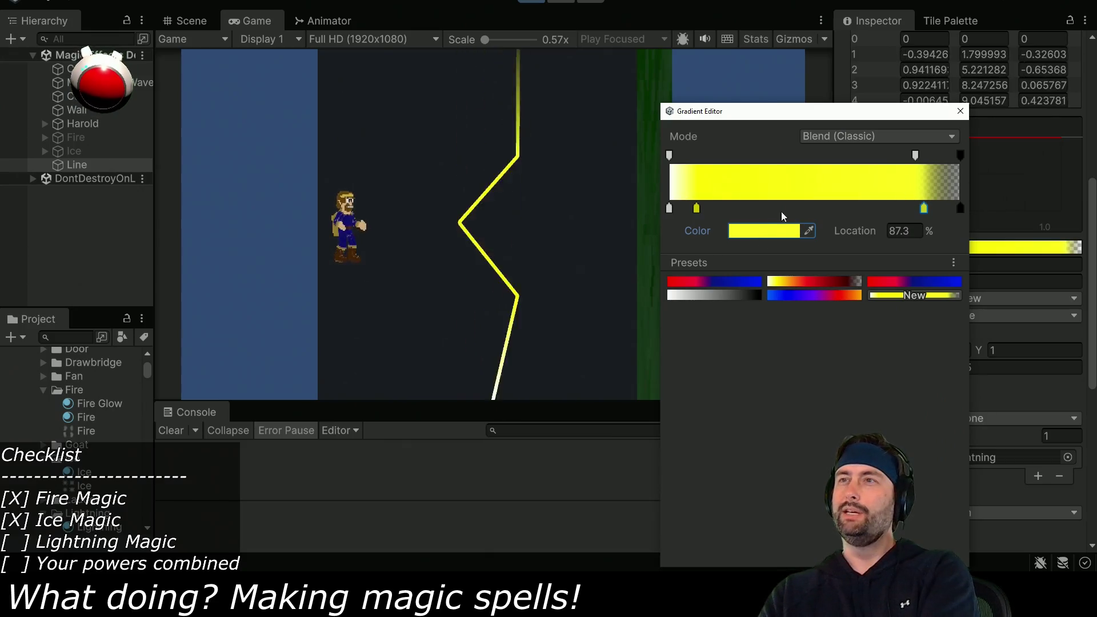
{"action": "left_click_drag", "start_coordinate": [697, 208], "coordinate": [715, 208]}
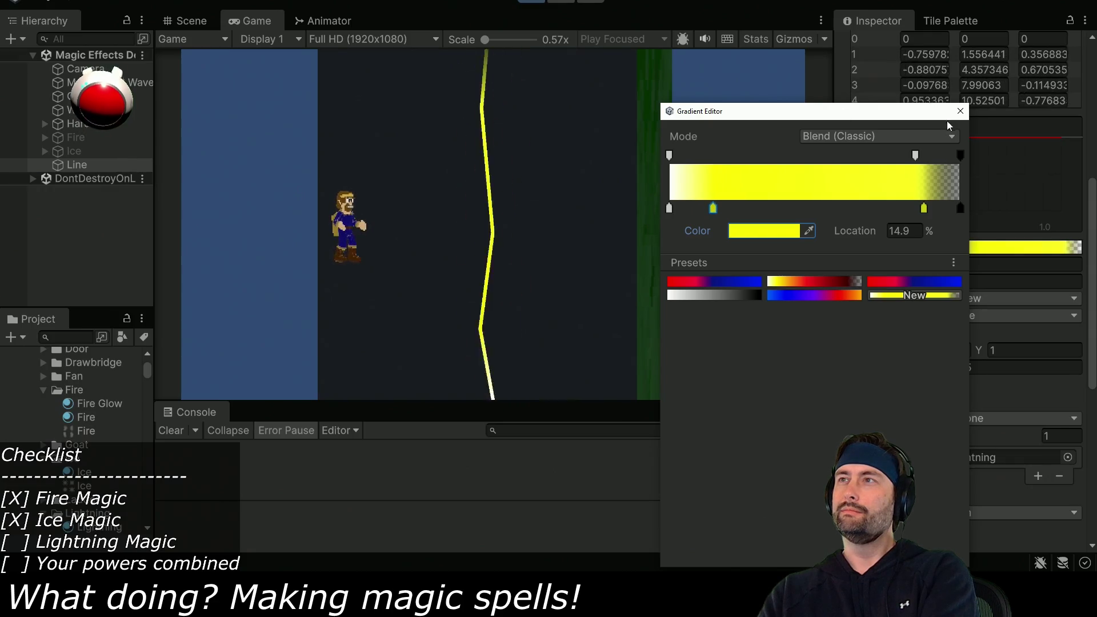
{"action": "left_click", "coordinate": [960, 111]}
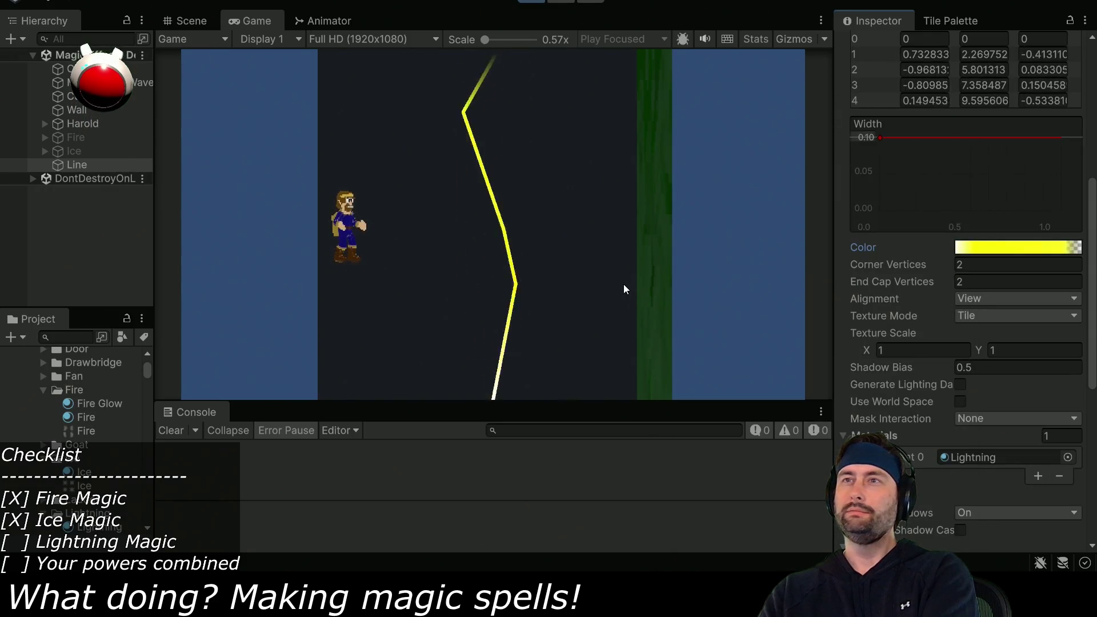
Try a Lightning 2 Jitter Rate of 0.01 during play, then stop the play test
{"action": "scroll", "coordinate": [959, 245], "scroll_direction": "up", "scroll_amount": 10}
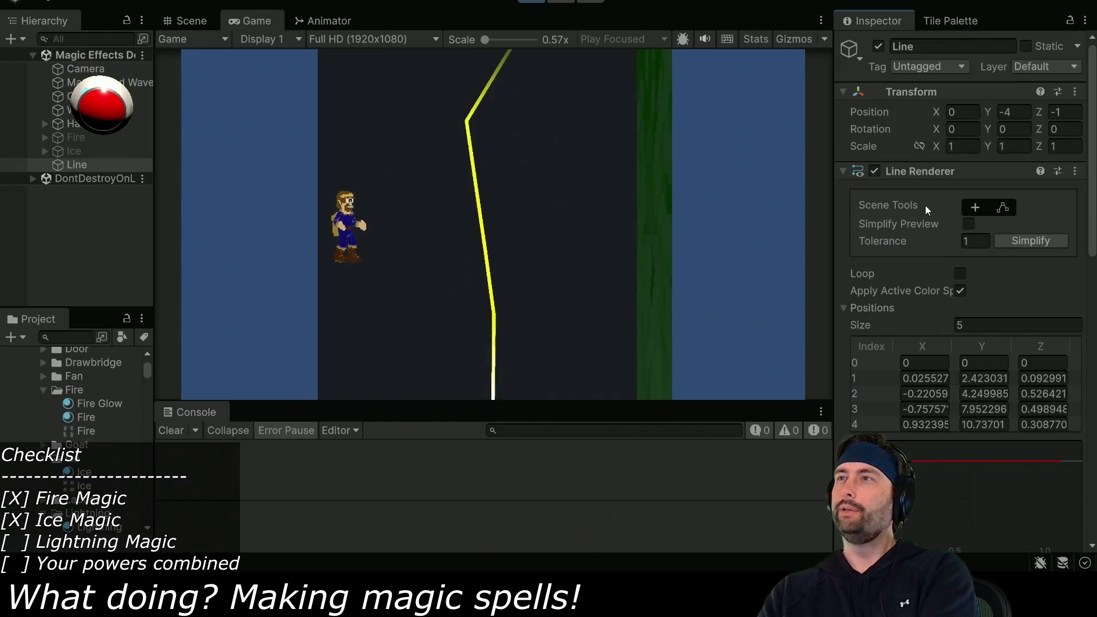
{"action": "left_click", "coordinate": [842, 170]}
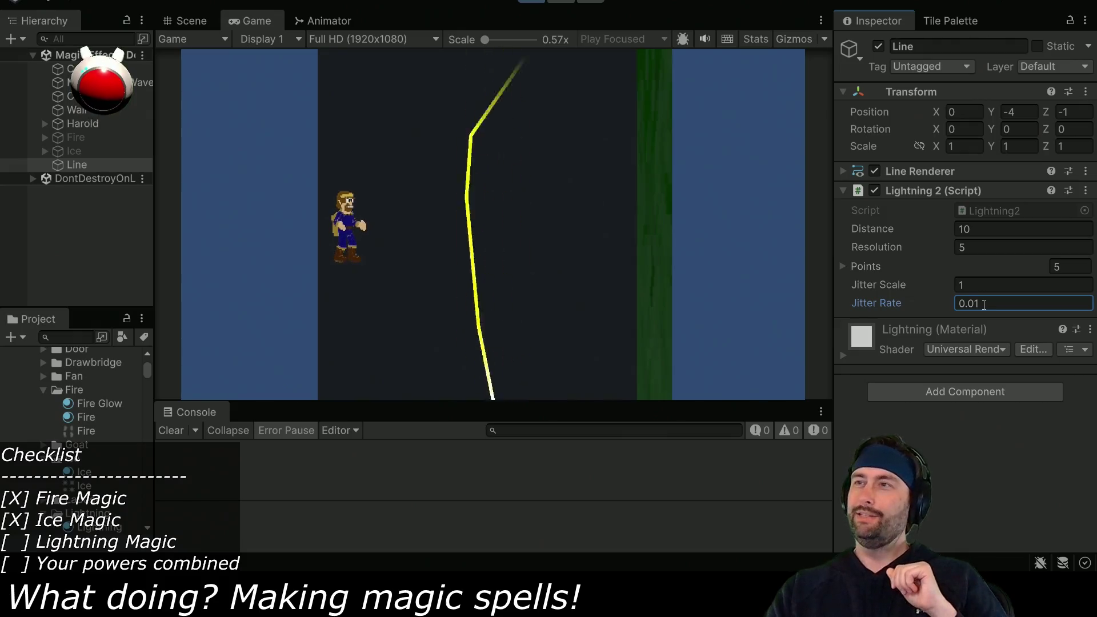
{"action": "left_click", "coordinate": [528, 1]}
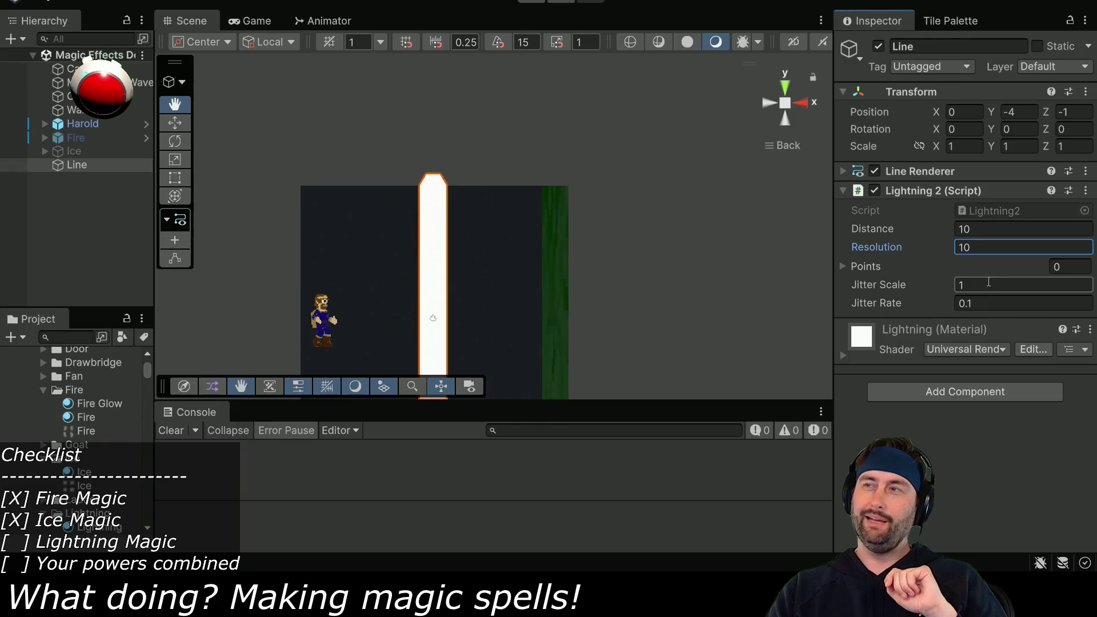
Set Lightning 2 Jitter Scale to 0.5 and Jitter Rate to 0.01, test, then stop playing
{"action": "left_click", "coordinate": [981, 300]}
{"action": "type", "text": "0.01"}
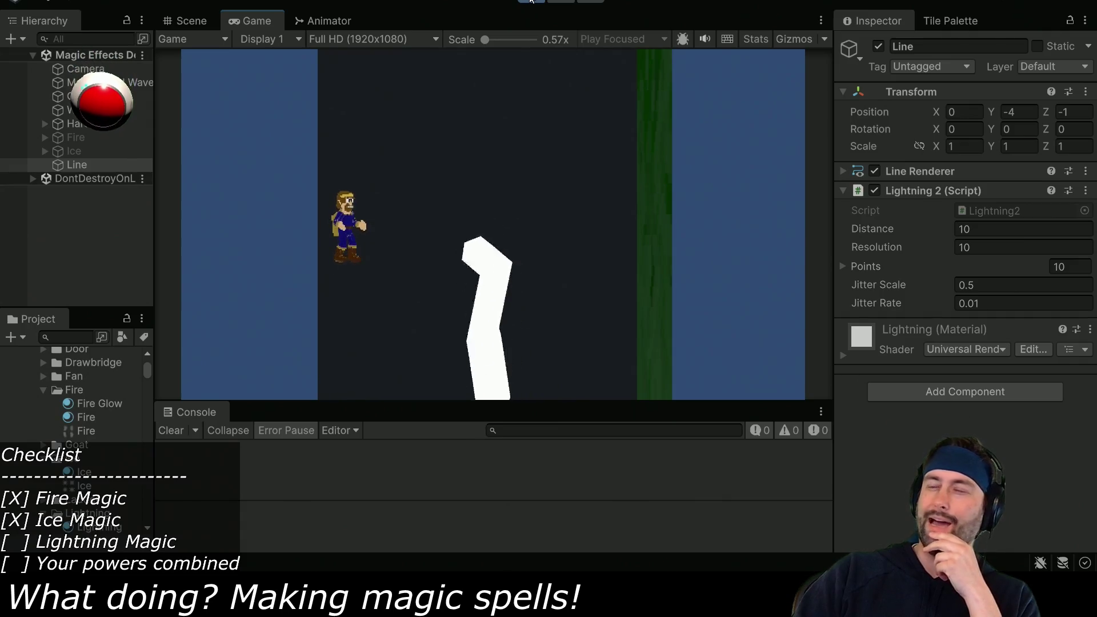
{"action": "key", "text": "ctrl+p"}
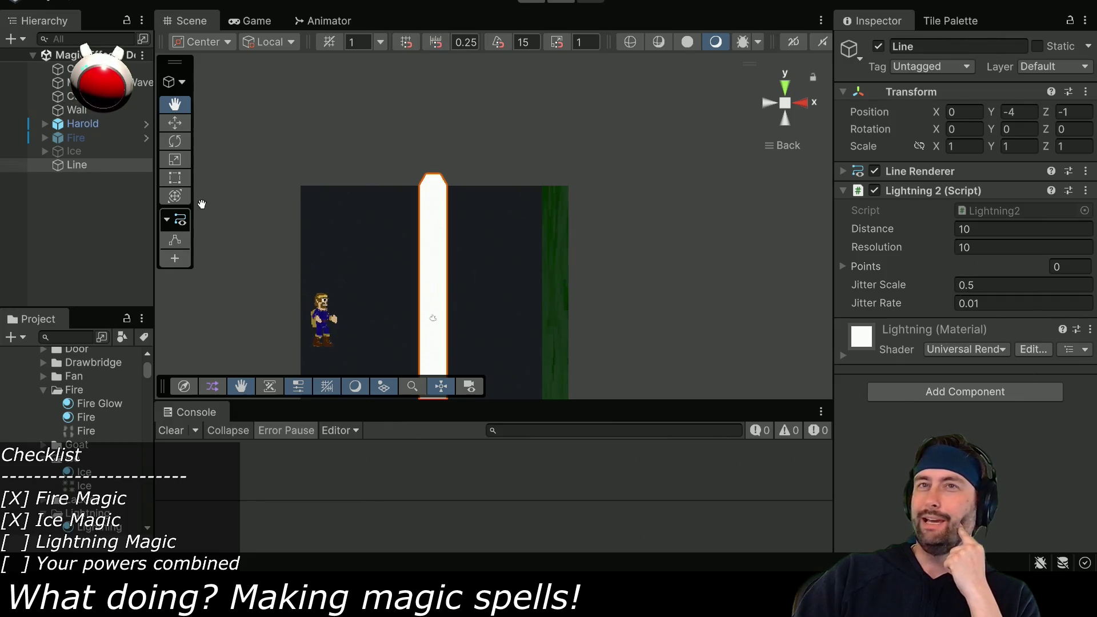
Rename the Line object in the Hierarchy to Lightning
{"action": "left_click", "coordinate": [85, 167]}
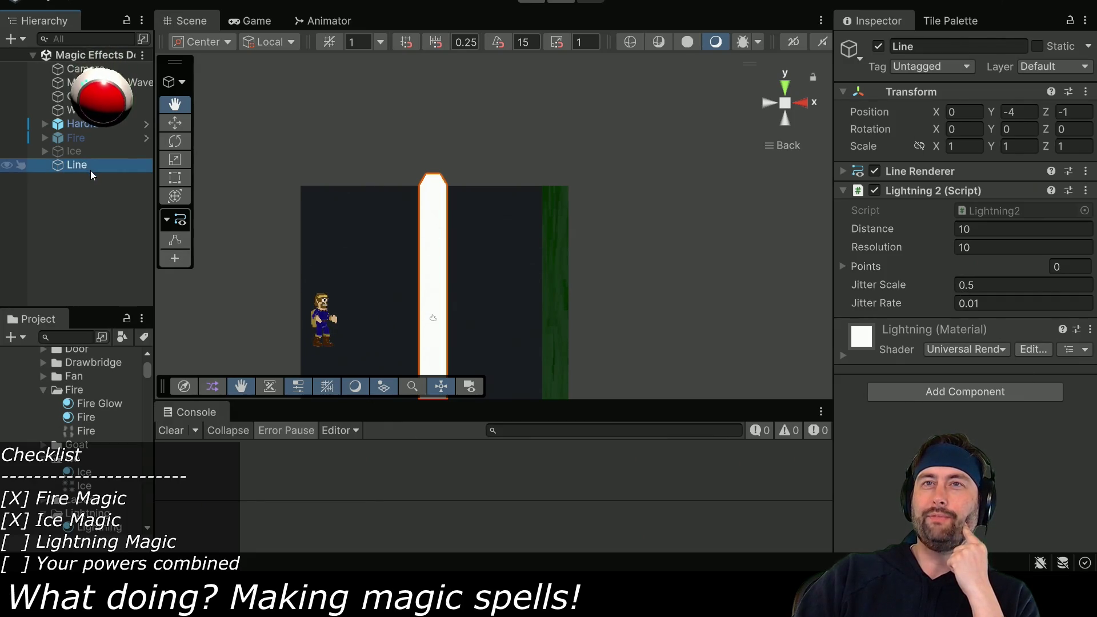
{"action": "left_click", "coordinate": [91, 170]}
{"action": "type", "text": "Lightning"}
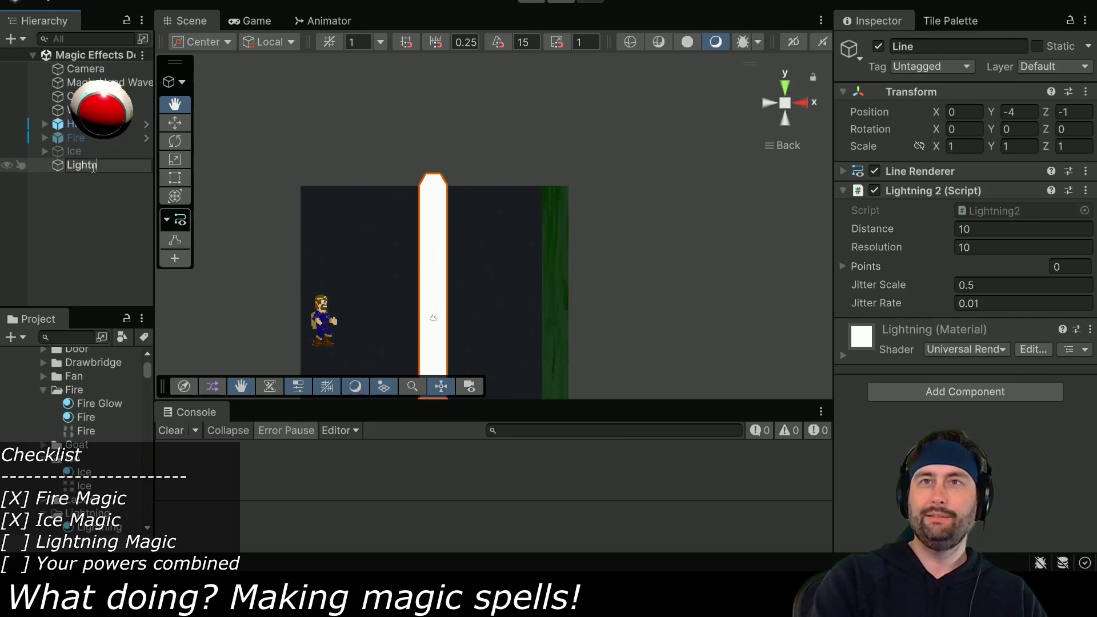
{"action": "key", "text": "Return"}
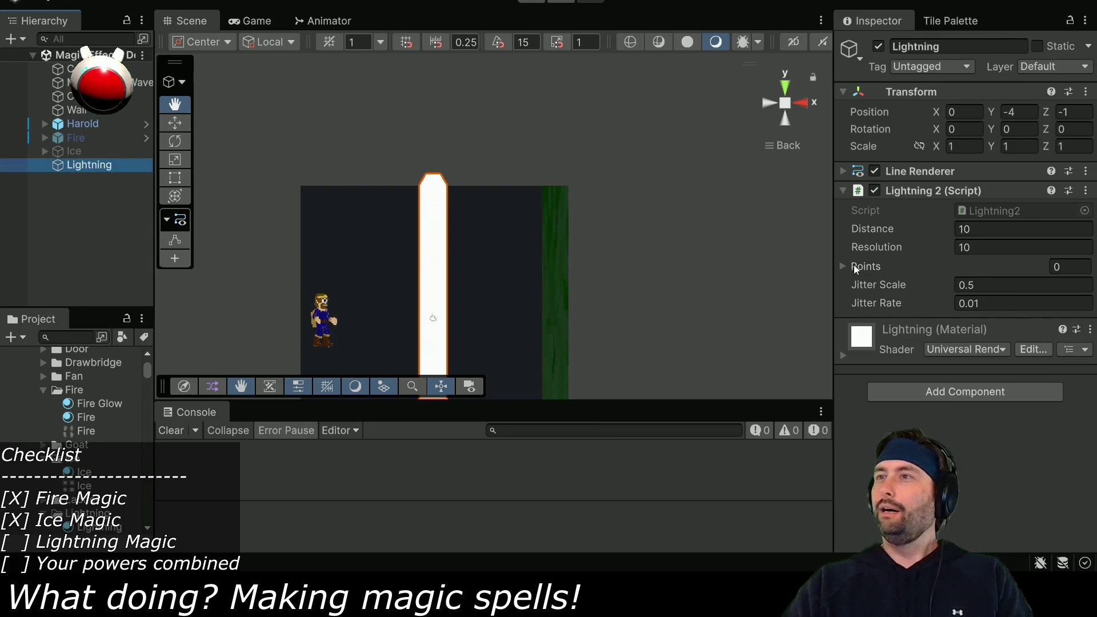
Set the Line Renderer width to 0.1
{"action": "left_click", "coordinate": [842, 171]}
{"action": "scroll", "coordinate": [882, 248], "scroll_direction": "down", "scroll_amount": 10}
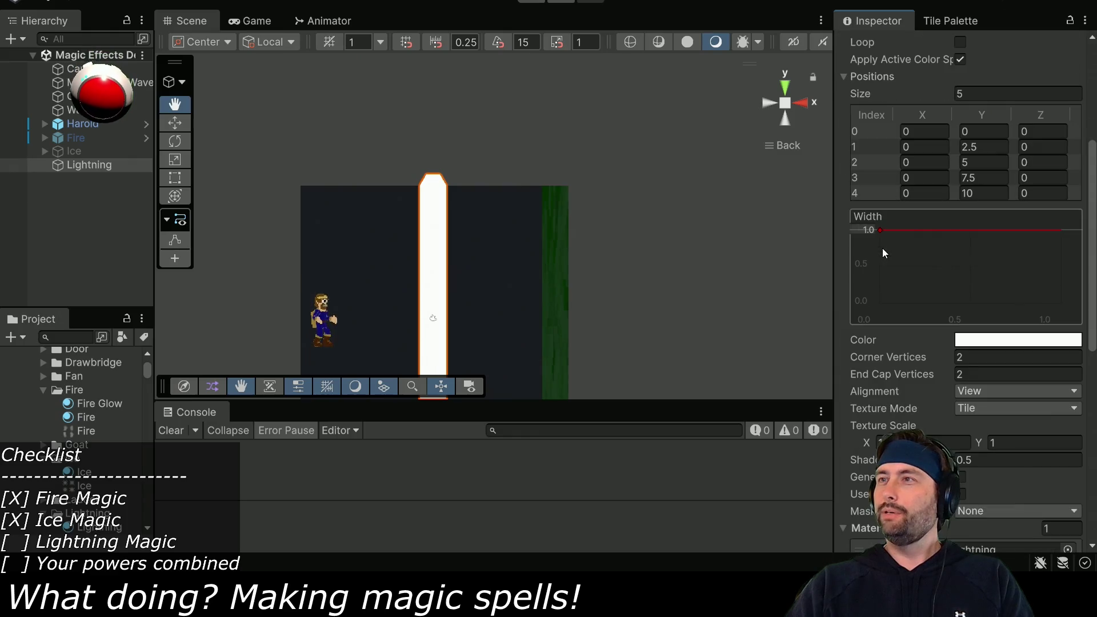
{"action": "type", "text": "0.1"}
{"action": "key", "text": "Return"}
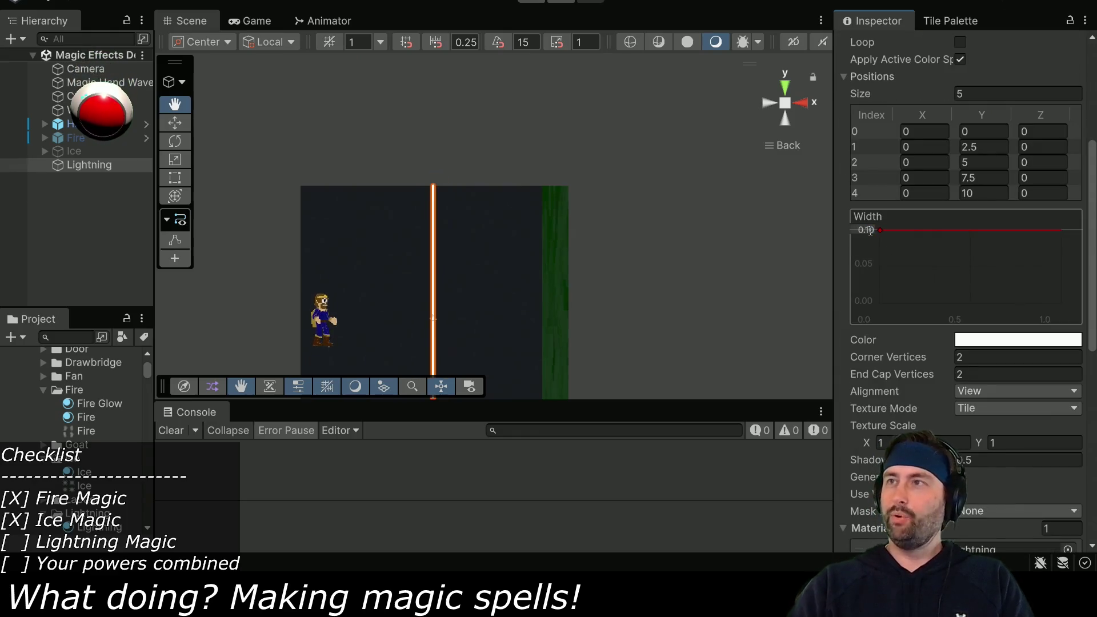
Apply the yellow-to-red gradient preset and recolour the red key light yellow (FFFF83)
{"action": "left_click", "coordinate": [1010, 342]}
{"action": "left_click", "coordinate": [787, 279]}
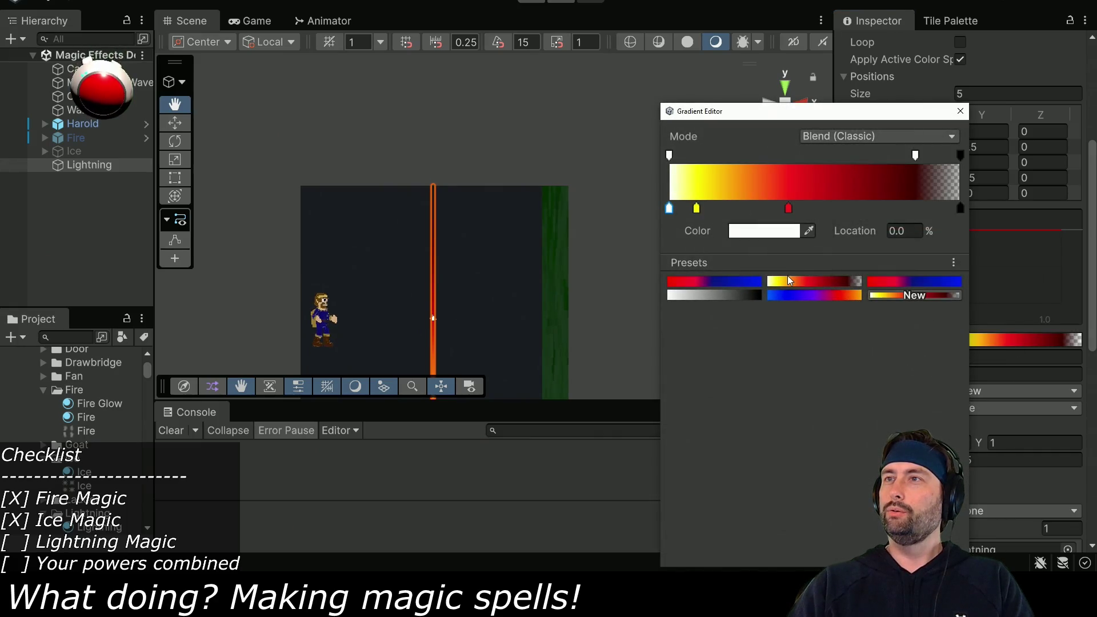
{"action": "left_click", "coordinate": [737, 231]}
{"action": "left_click", "coordinate": [951, 29]}
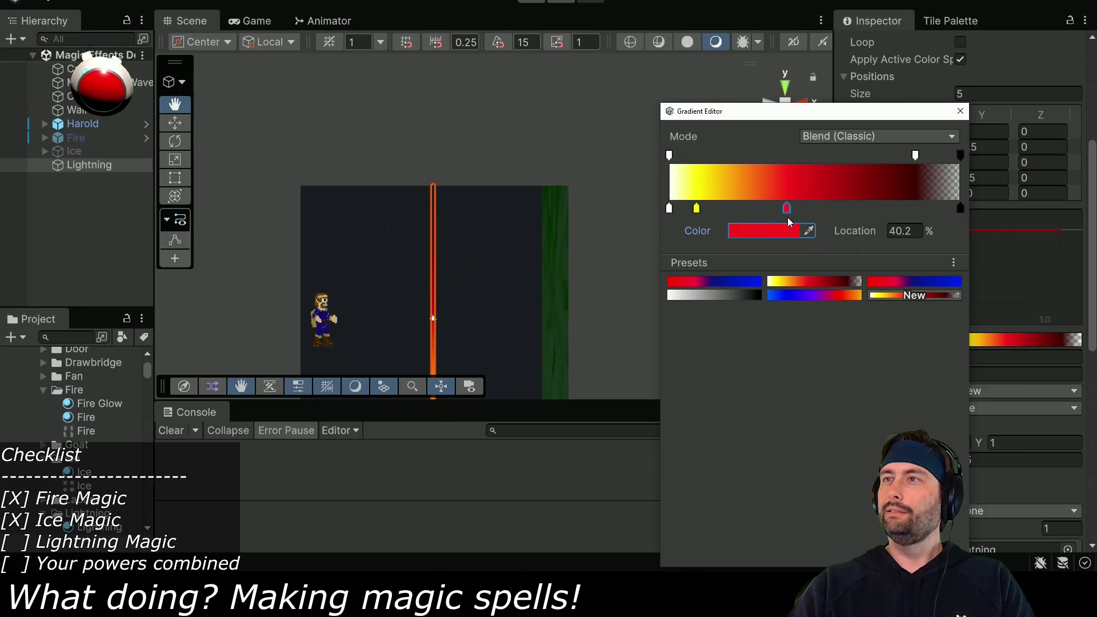
{"action": "left_click", "coordinate": [776, 231]}
{"action": "left_click_drag", "start_coordinate": [908, 324], "coordinate": [998, 307]}
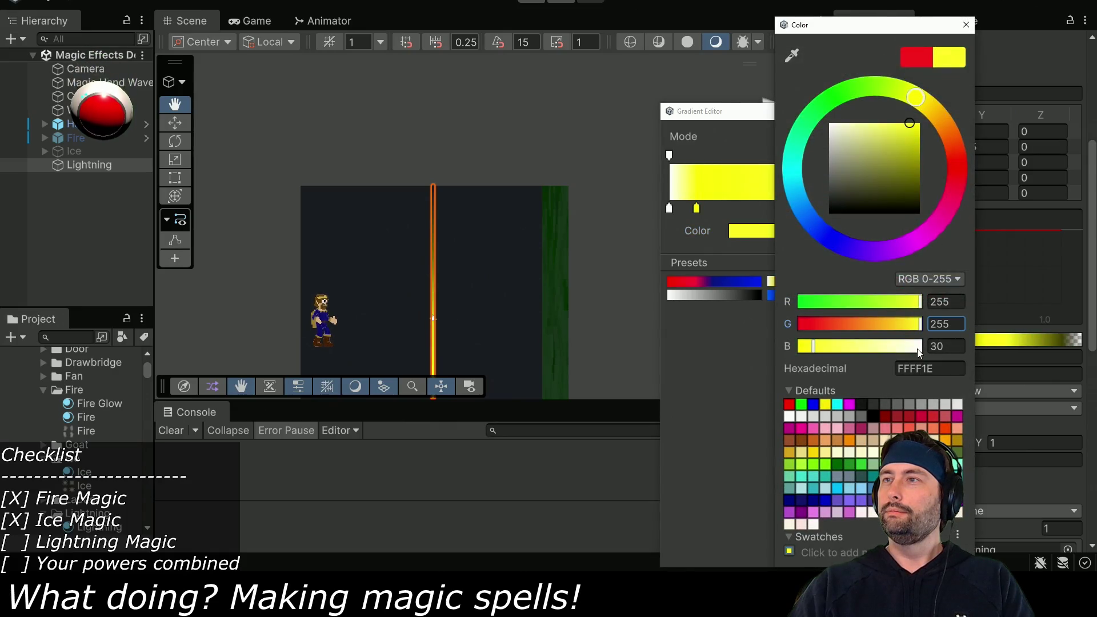
{"action": "left_click_drag", "start_coordinate": [890, 349], "coordinate": [861, 348]}
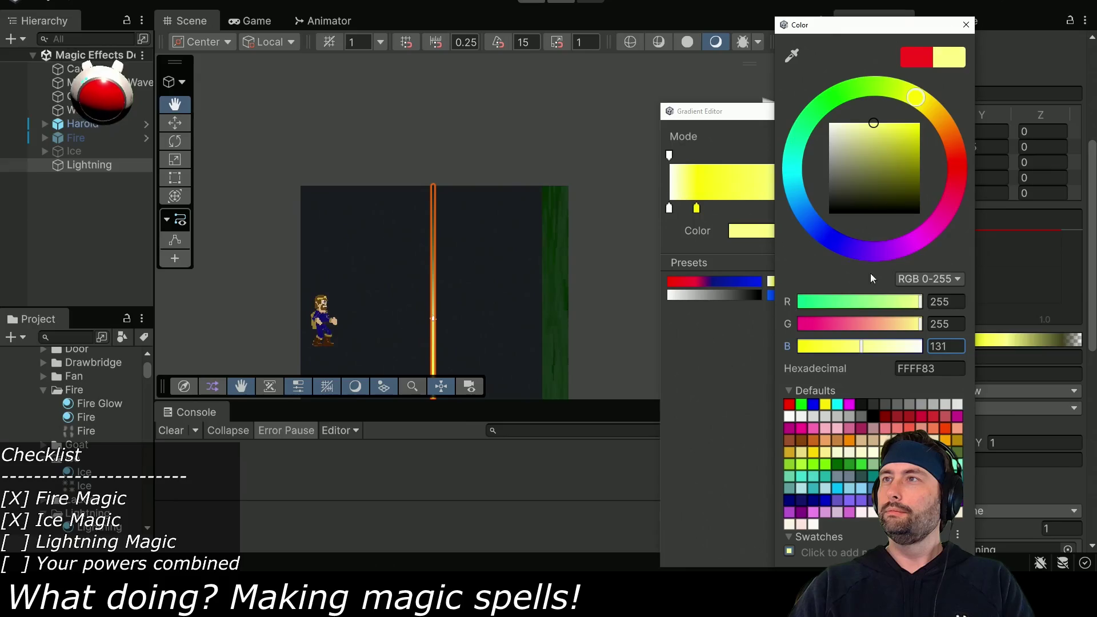
{"action": "left_click", "coordinate": [965, 26]}
Slide the light yellow colour key to about 83% along the gradient
{"action": "mouse_move", "coordinate": [786, 212]}
{"action": "left_mouse_down"}
{"action": "mouse_move", "coordinate": [933, 212]}
{"action": "mouse_move", "coordinate": [898, 219]}
{"action": "left_mouse_up"}
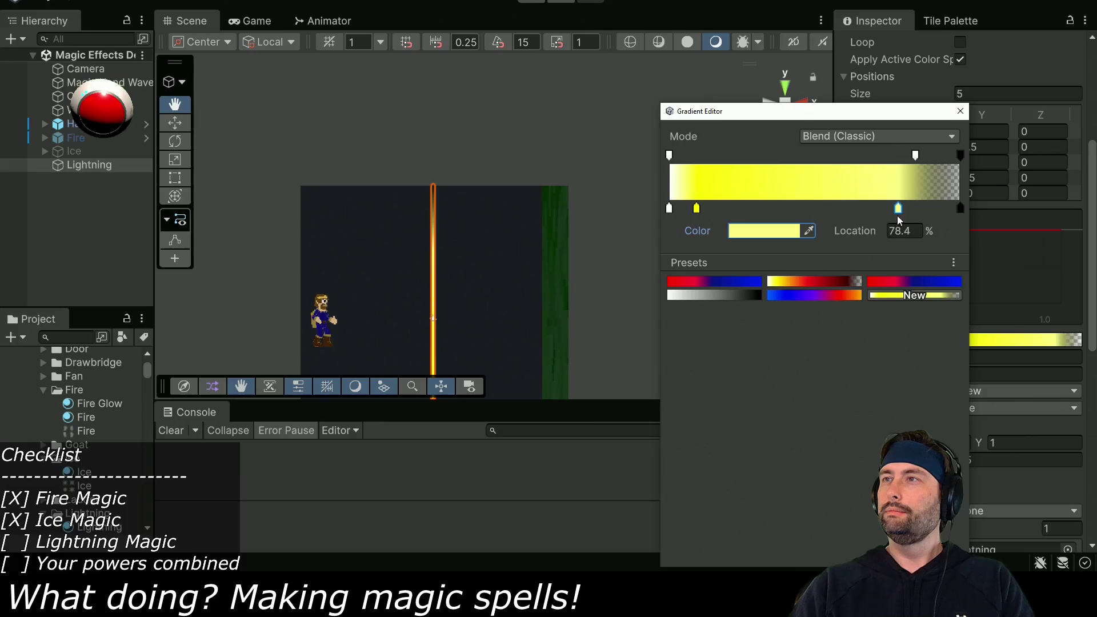
{"action": "left_click", "coordinate": [915, 155]}
{"action": "left_click_drag", "start_coordinate": [896, 207], "coordinate": [912, 210]}
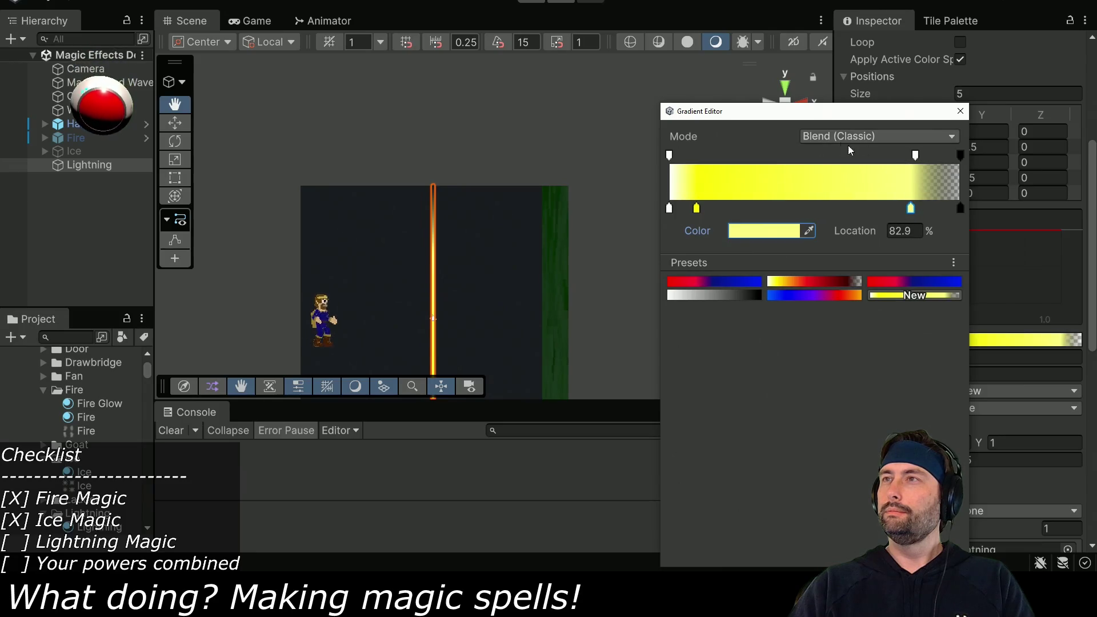
{"action": "left_click", "coordinate": [960, 111]}
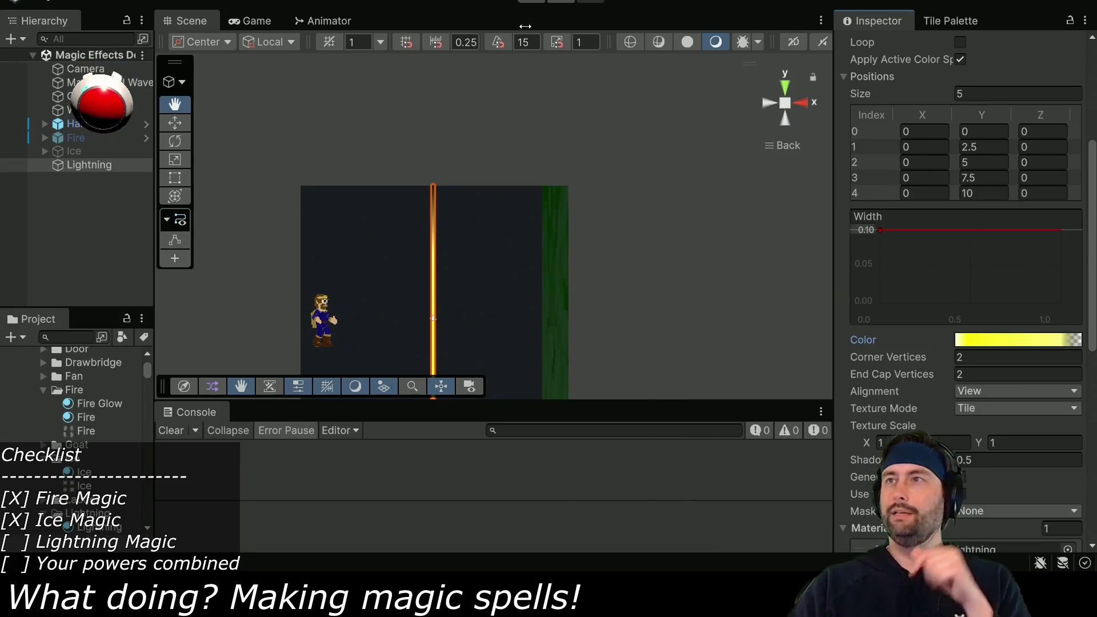
{"action": "left_click", "coordinate": [542, 5]}
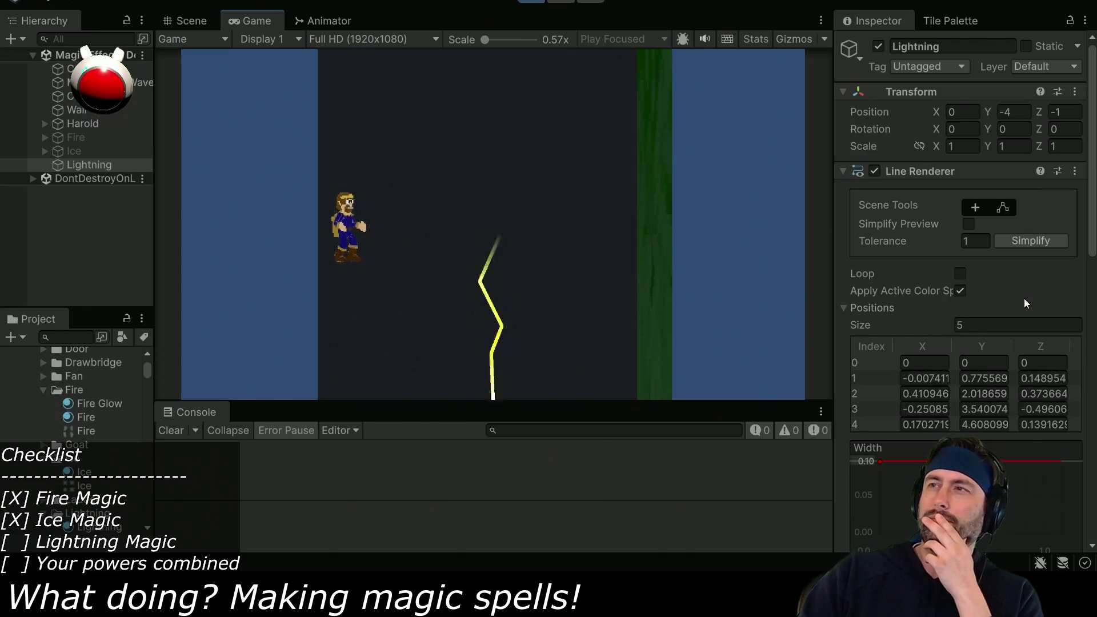
Inspect the running yellow bolt in Scene and Game views and check its ten Points elements
{"action": "scroll", "coordinate": [1002, 303], "scroll_direction": "down", "scroll_amount": 3}
{"action": "scroll", "coordinate": [1002, 304], "scroll_direction": "down", "scroll_amount": 6}
{"action": "scroll", "coordinate": [942, 240], "scroll_direction": "up", "scroll_amount": 10}
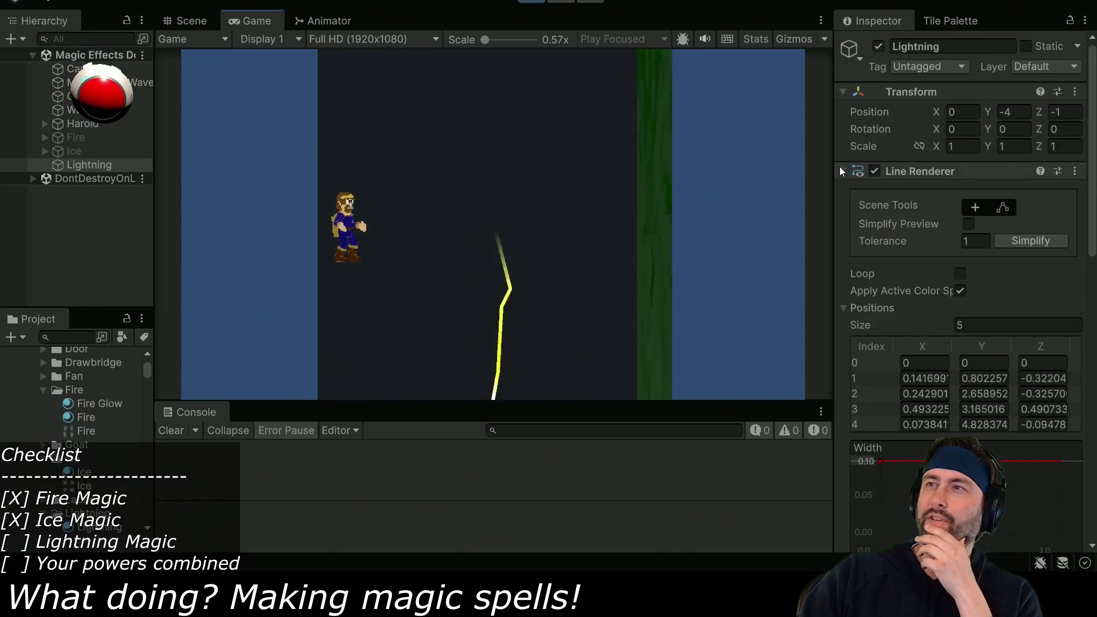
{"action": "left_click", "coordinate": [843, 171]}
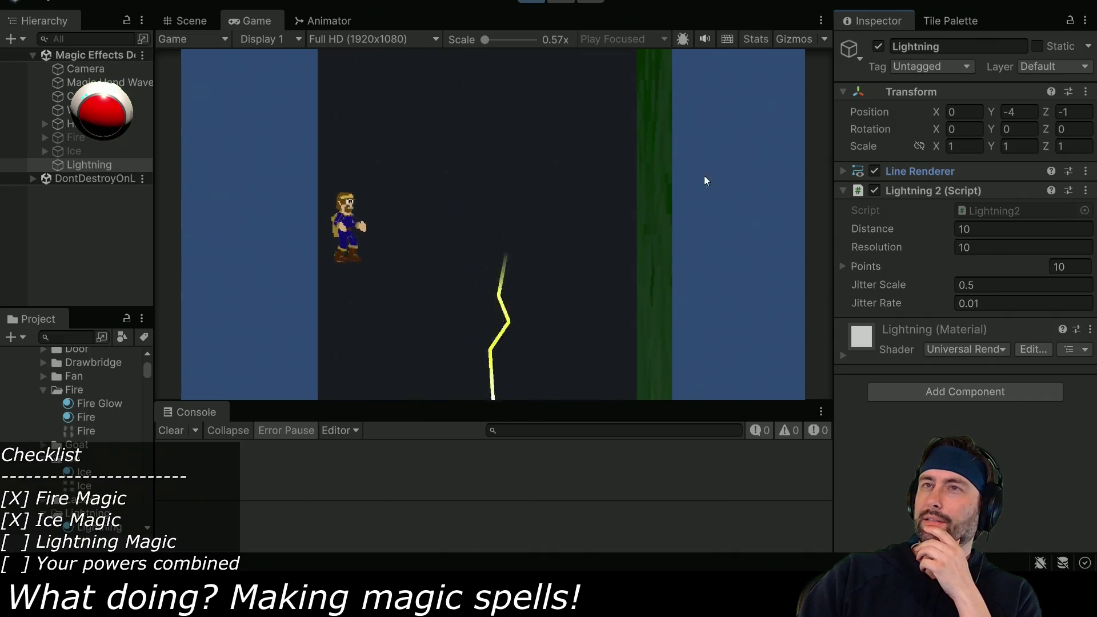
{"action": "left_click", "coordinate": [192, 17]}
{"action": "mouse_move", "coordinate": [644, 246]}
{"action": "left_mouse_down"}
{"action": "mouse_move", "coordinate": [345, 345]}
{"action": "mouse_move", "coordinate": [306, 304]}
{"action": "mouse_move", "coordinate": [520, 275]}
{"action": "left_mouse_up"}
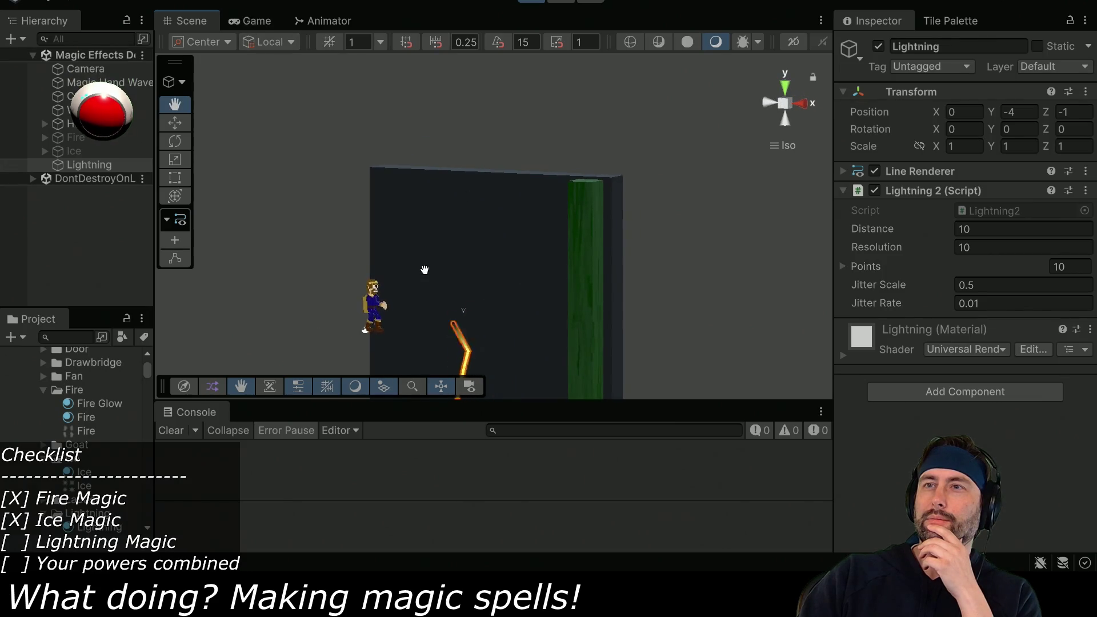
{"action": "left_click_drag", "start_coordinate": [423, 269], "coordinate": [418, 130]}
{"action": "left_click", "coordinate": [246, 22]}
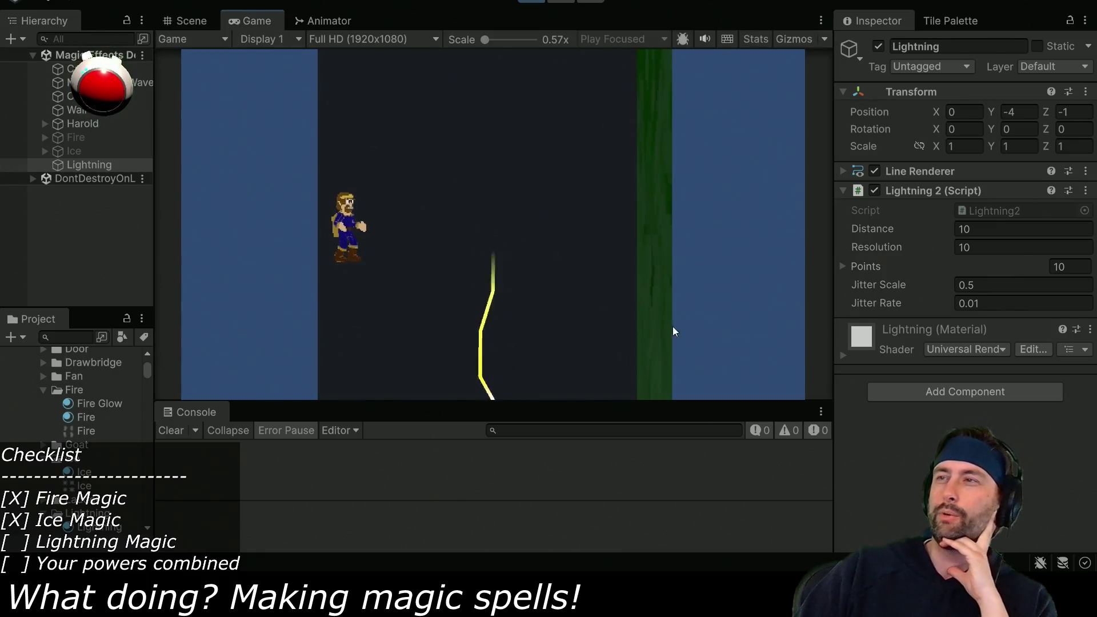
{"action": "left_click", "coordinate": [844, 266]}
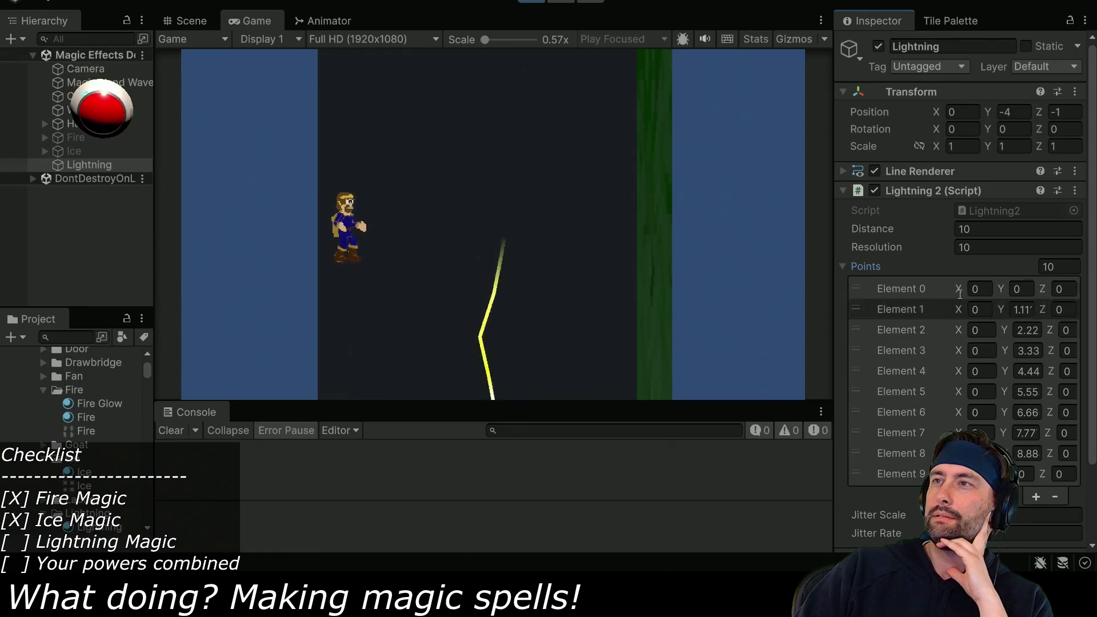
{"action": "left_click", "coordinate": [842, 265]}
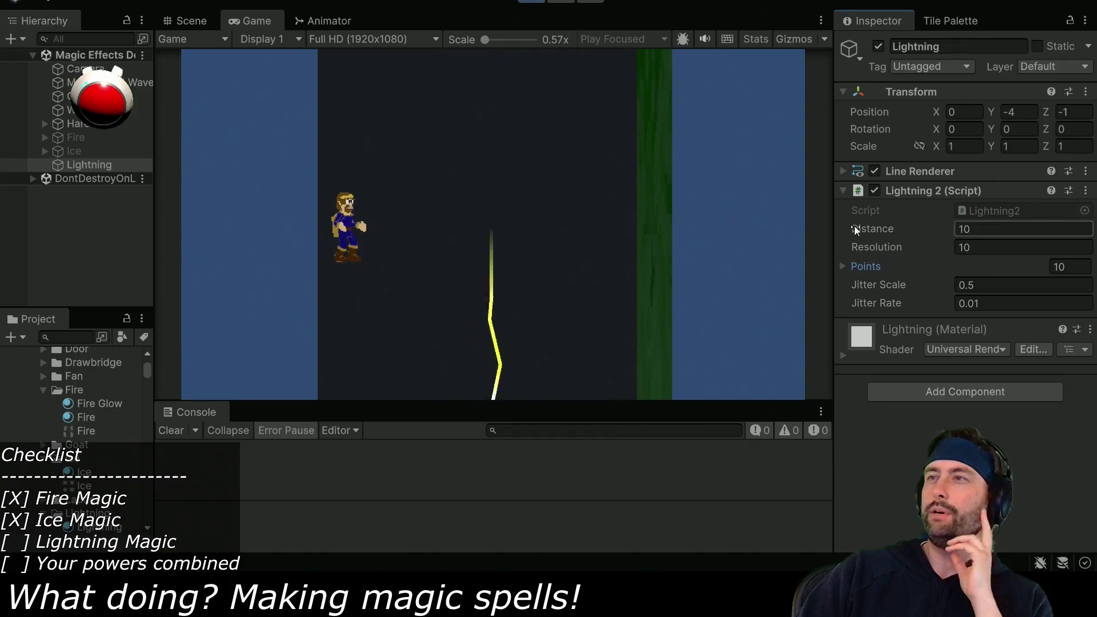
Move the gradient's end alpha key to 100% so the yellow stays fully opaque
{"action": "left_click", "coordinate": [842, 171]}
{"action": "scroll", "coordinate": [945, 297], "scroll_direction": "down", "scroll_amount": 5}
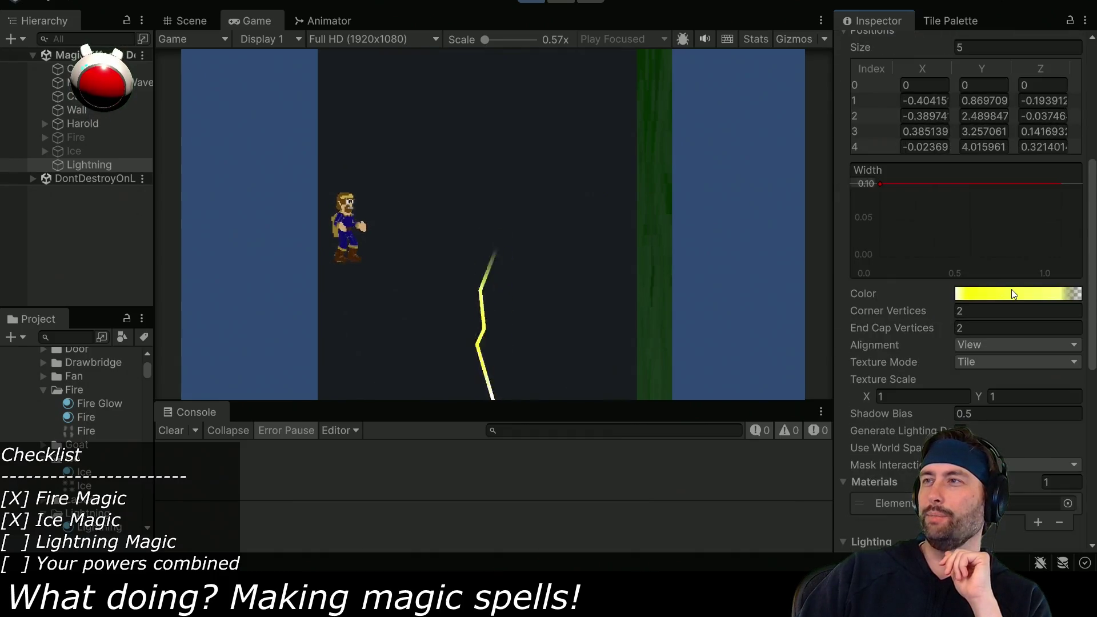
{"action": "left_click", "coordinate": [1011, 293]}
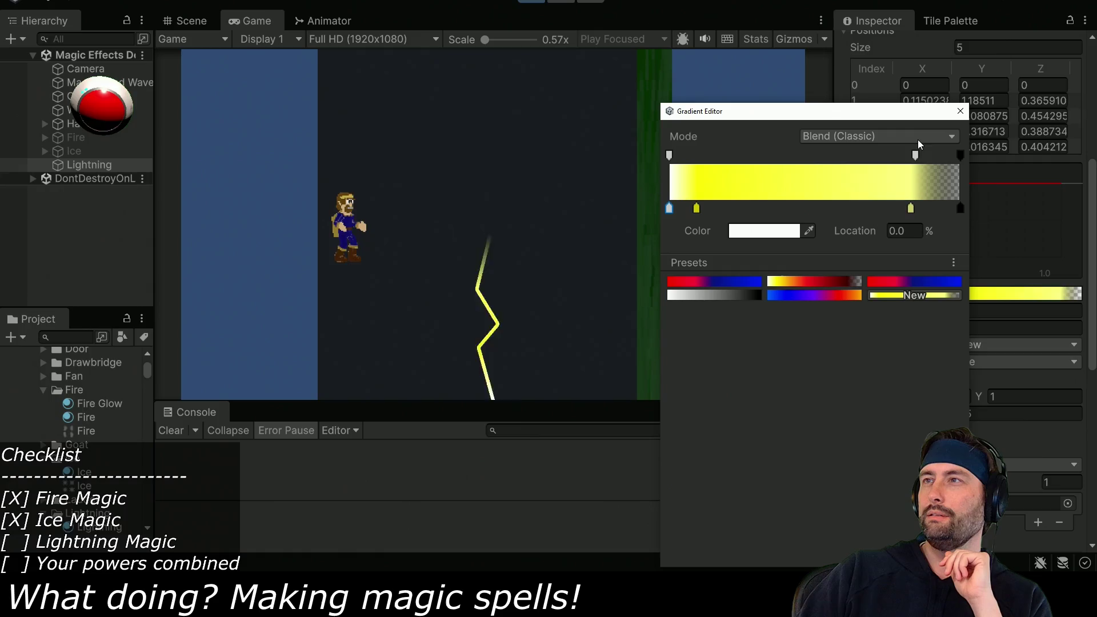
{"action": "mouse_move", "coordinate": [914, 154]}
{"action": "left_mouse_down"}
{"action": "mouse_move", "coordinate": [1009, 154]}
{"action": "mouse_move", "coordinate": [917, 159]}
{"action": "left_mouse_up"}
{"action": "left_click", "coordinate": [960, 116]}
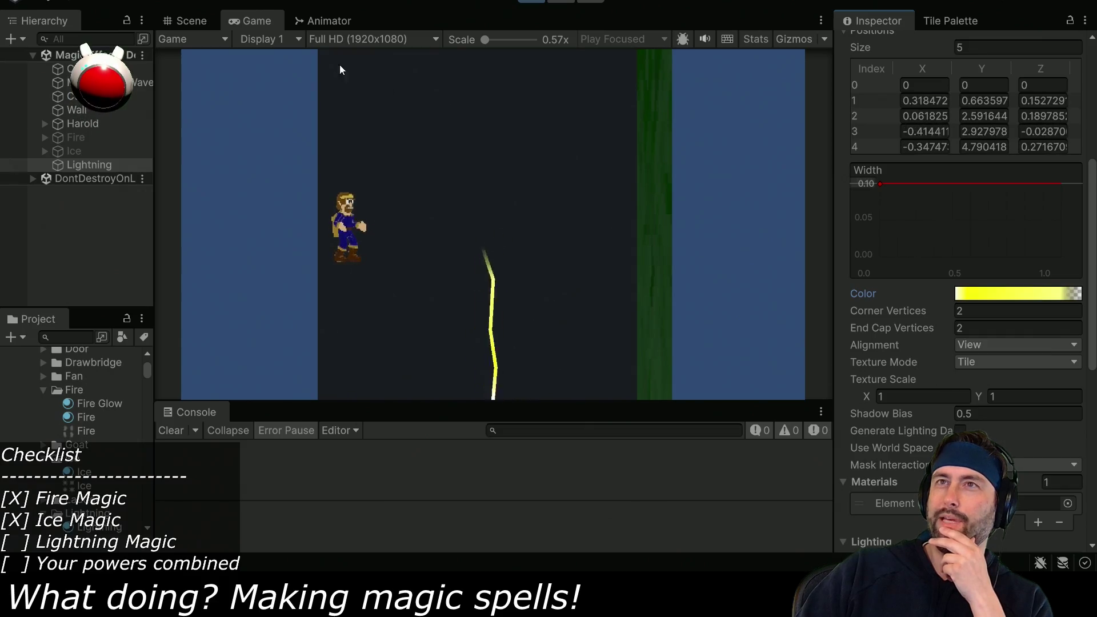
{"action": "left_click", "coordinate": [185, 21]}
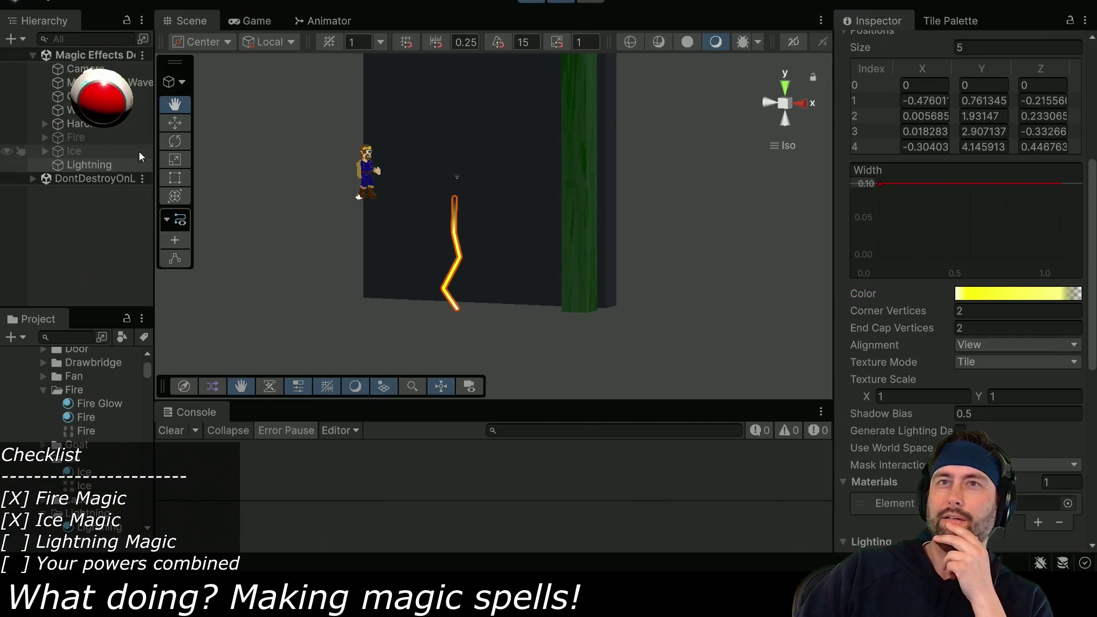
Stop play mode in Unity and return to Lightning2.cs in the code editor
{"action": "scroll", "coordinate": [851, 226], "scroll_direction": "up", "scroll_amount": 5}
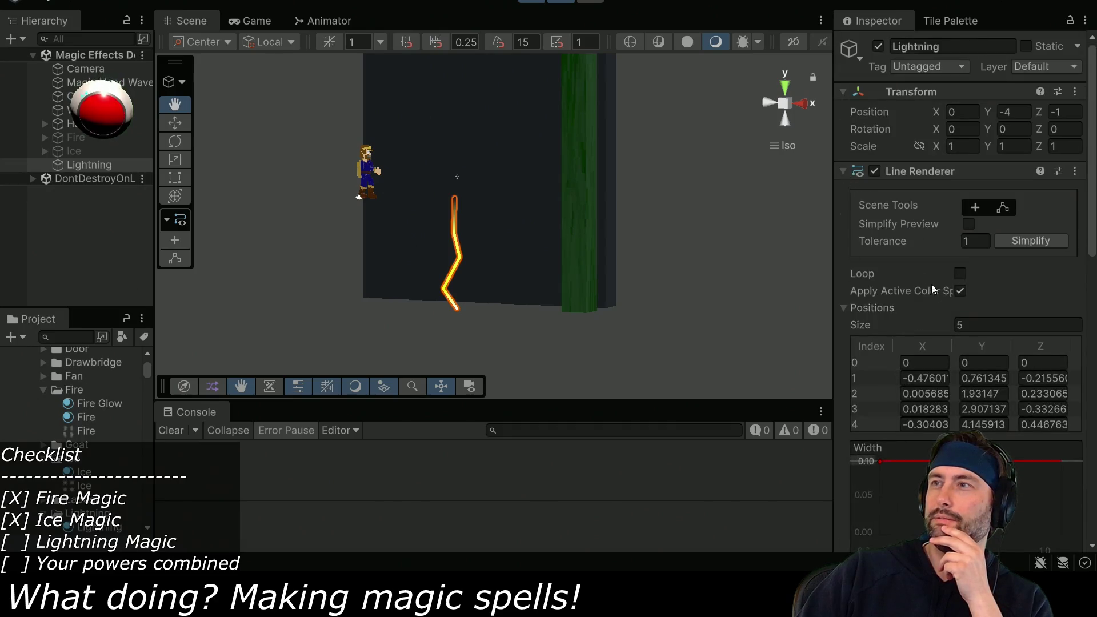
{"action": "scroll", "coordinate": [932, 289], "scroll_direction": "down", "scroll_amount": 4}
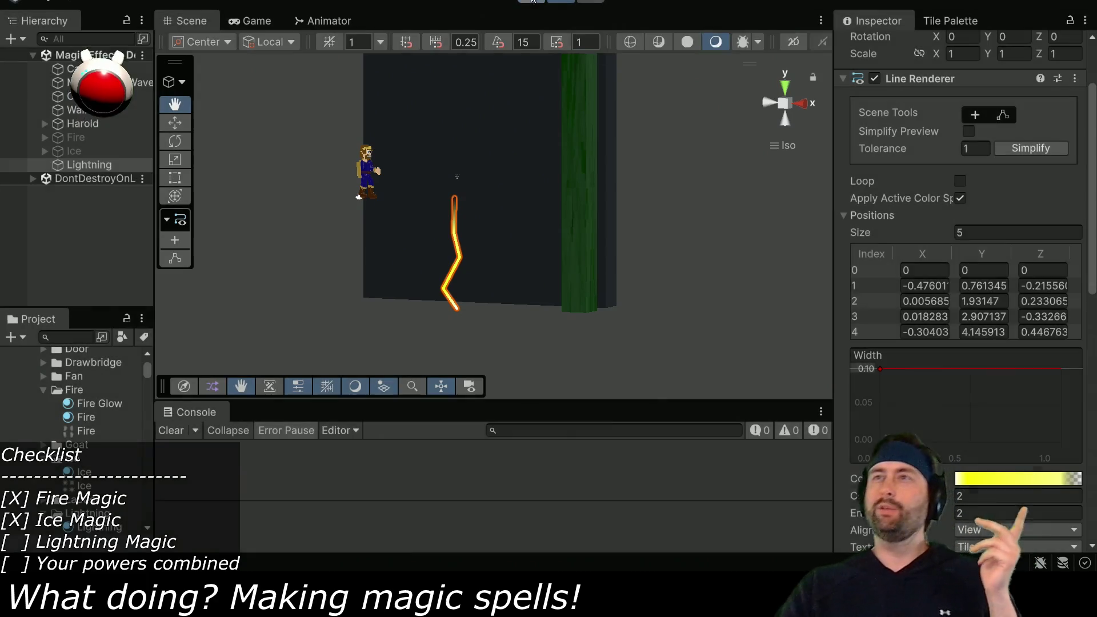
{"action": "key", "text": "alt+Tab"}
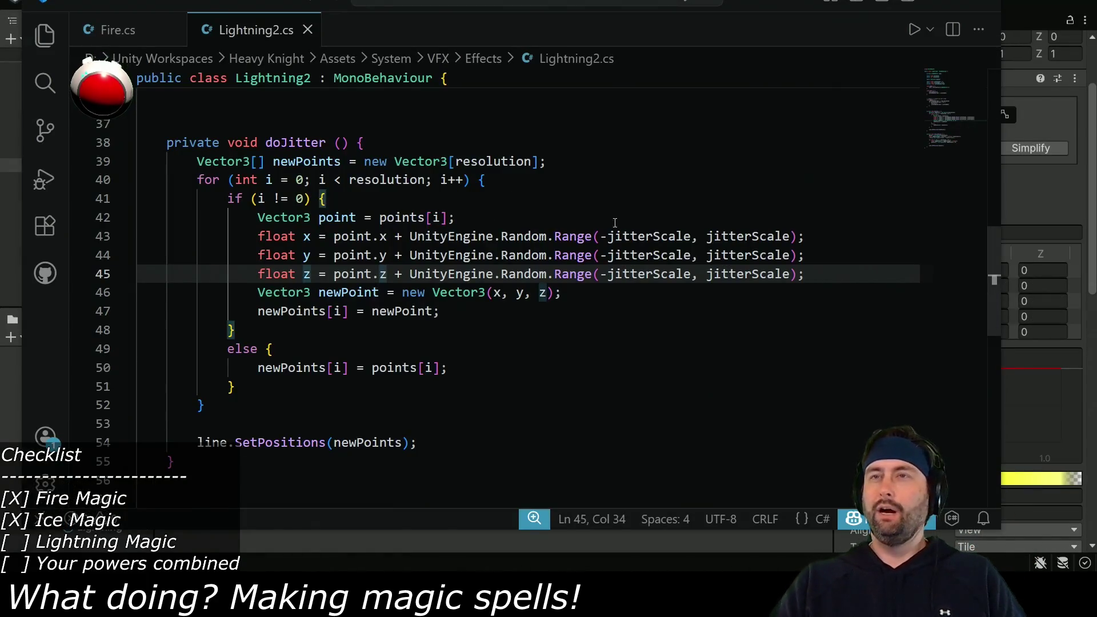
Insert line.SetPositionCount(resolution); before SetPositions in setLinePoints, save, and return to Unity
{"action": "scroll", "coordinate": [353, 255], "scroll_direction": "down", "scroll_amount": 5}
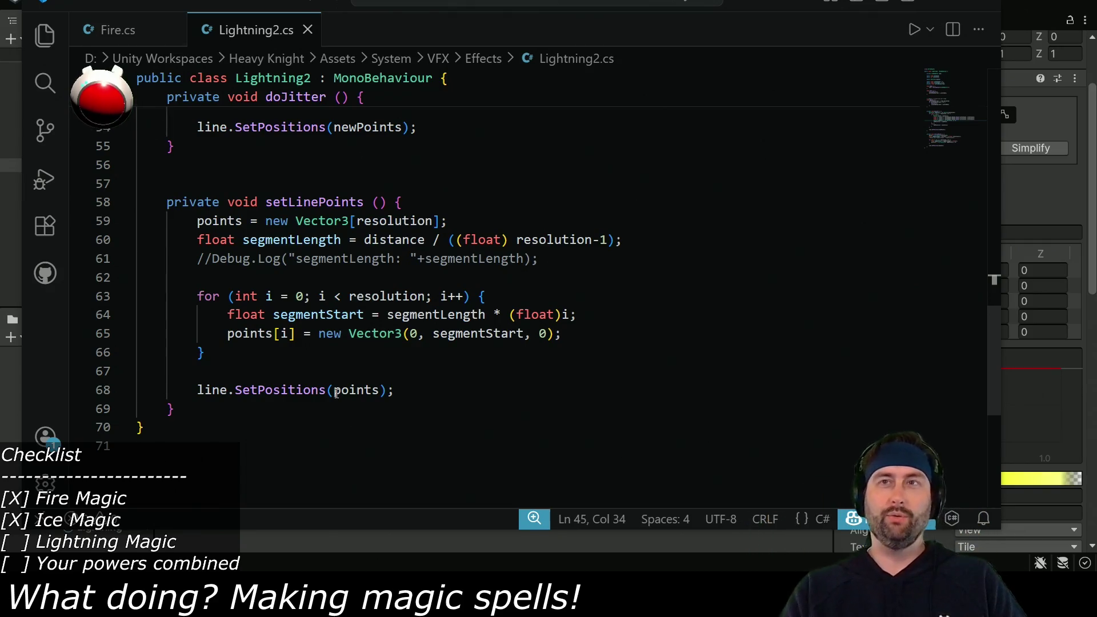
{"action": "left_click", "coordinate": [247, 377]}
{"action": "key", "text": "Tab"}
{"action": "key", "text": "Tab"}
{"action": "type", "text": "line."}
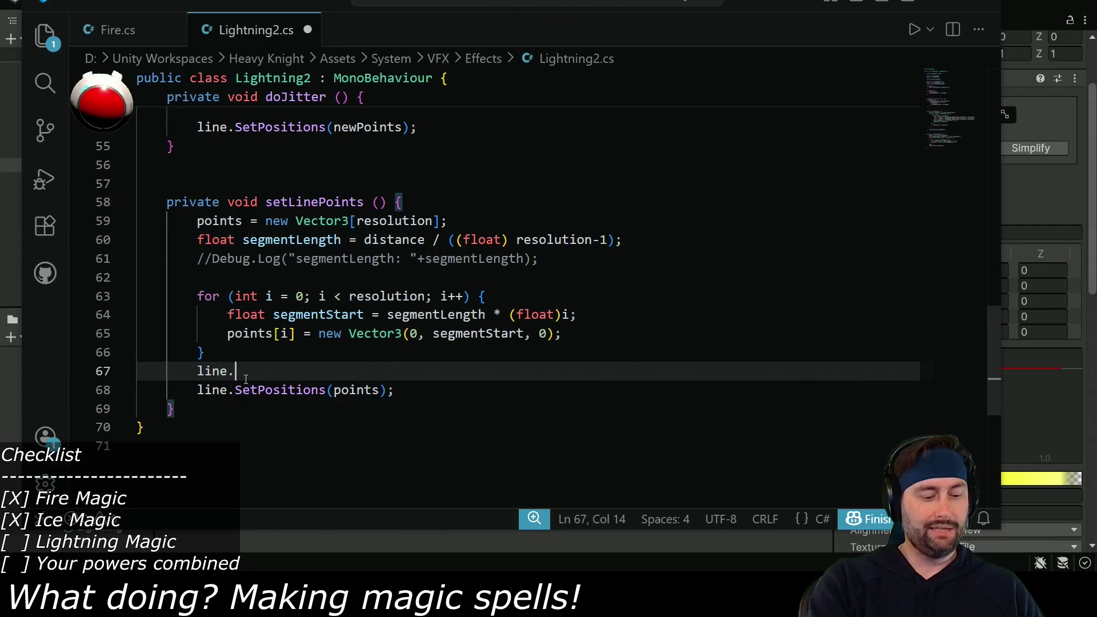
{"action": "type", "text": "SetPosit"}
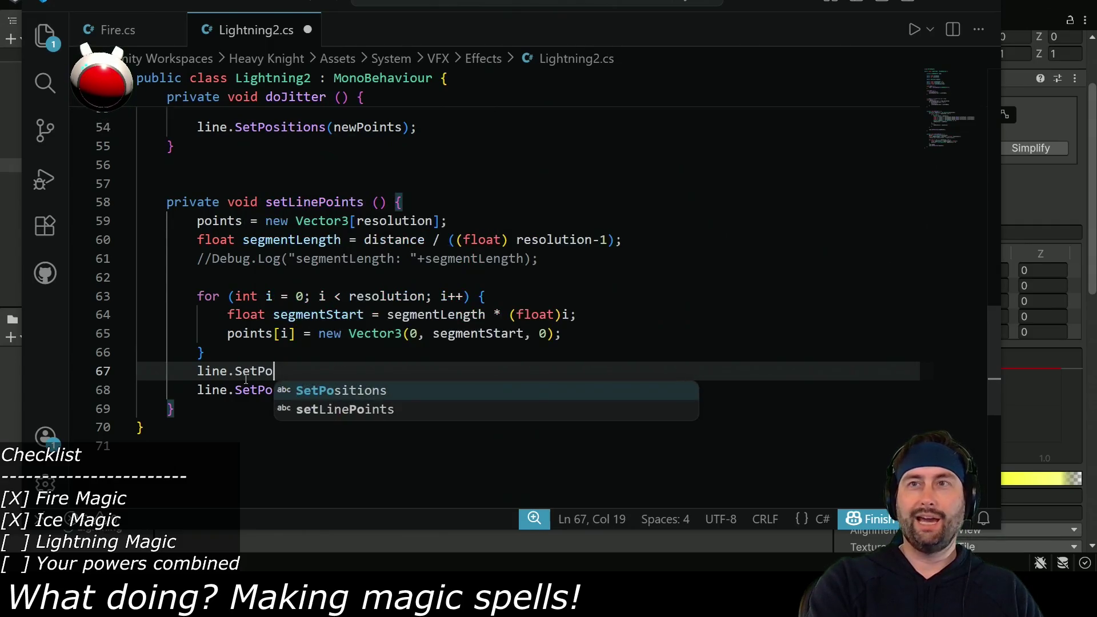
{"action": "type", "text": "ionCount("}
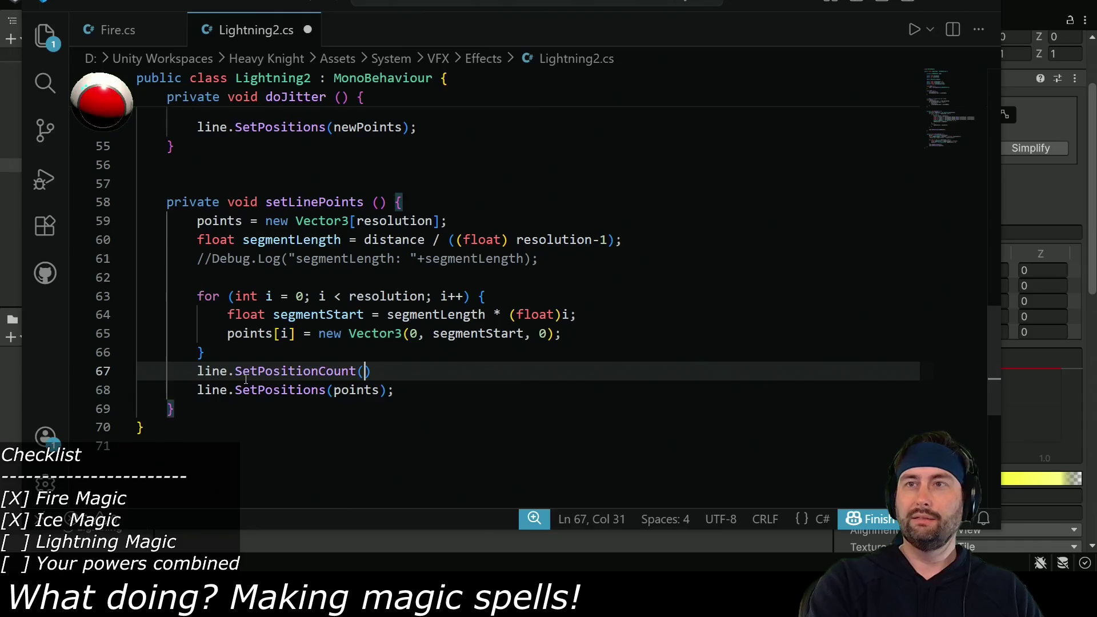
{"action": "type", "text": "resolu"}
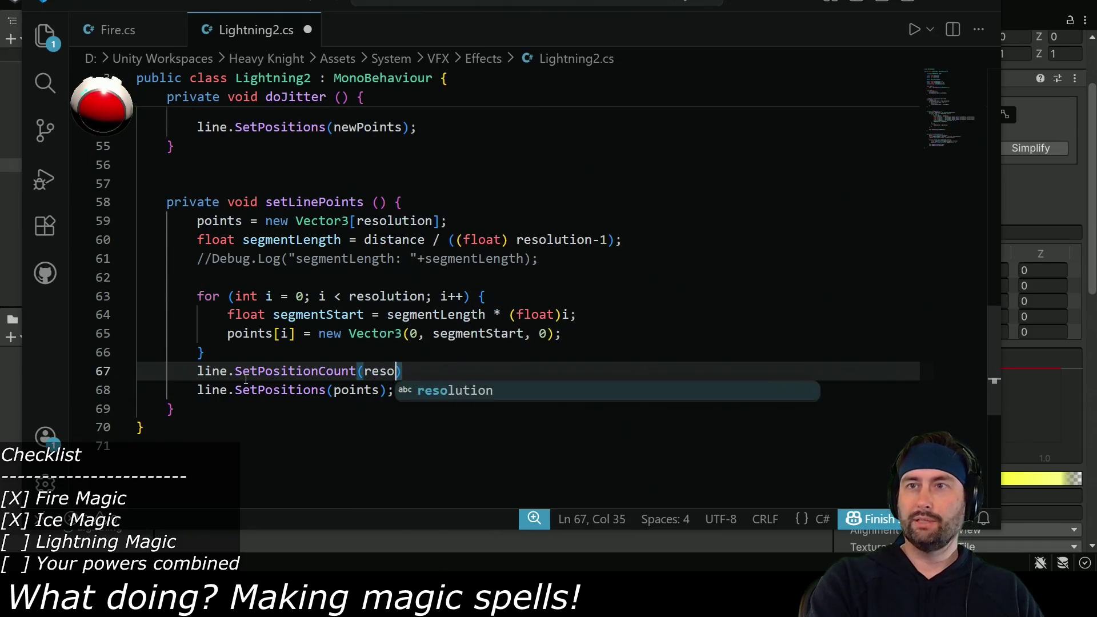
{"action": "type", "text": "tion"}
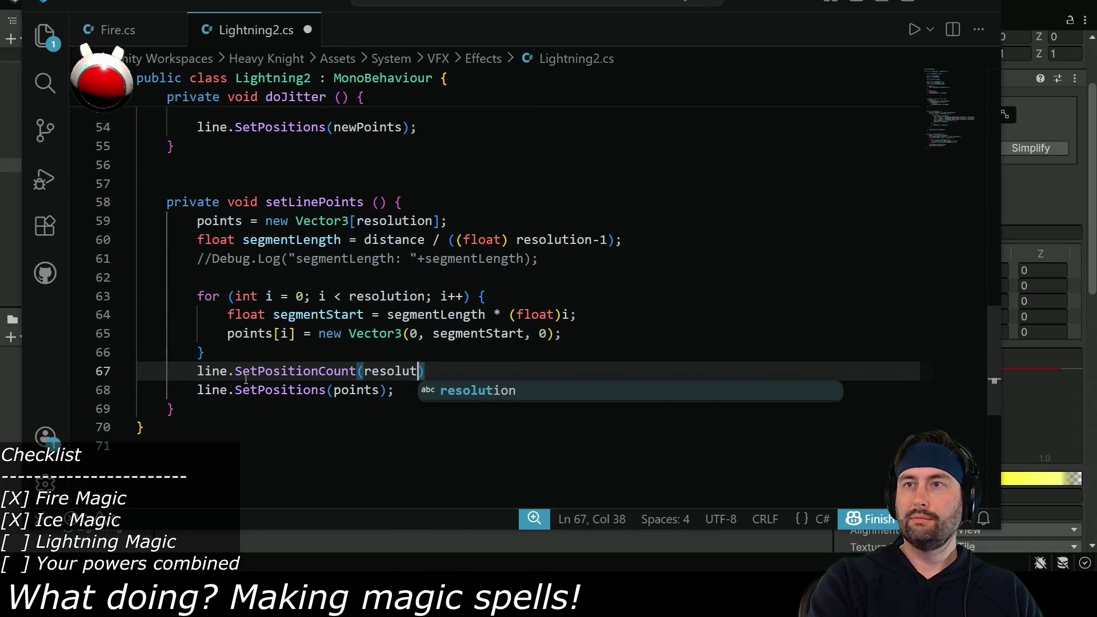
{"action": "type", "text": ");"}
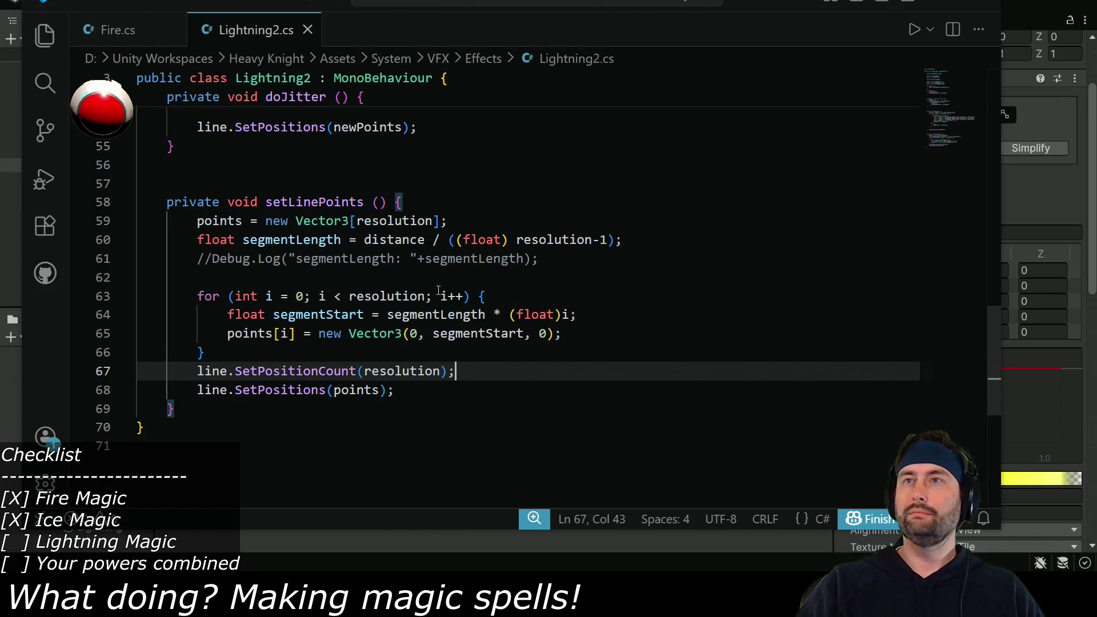
{"action": "key", "text": "alt+Tab"}
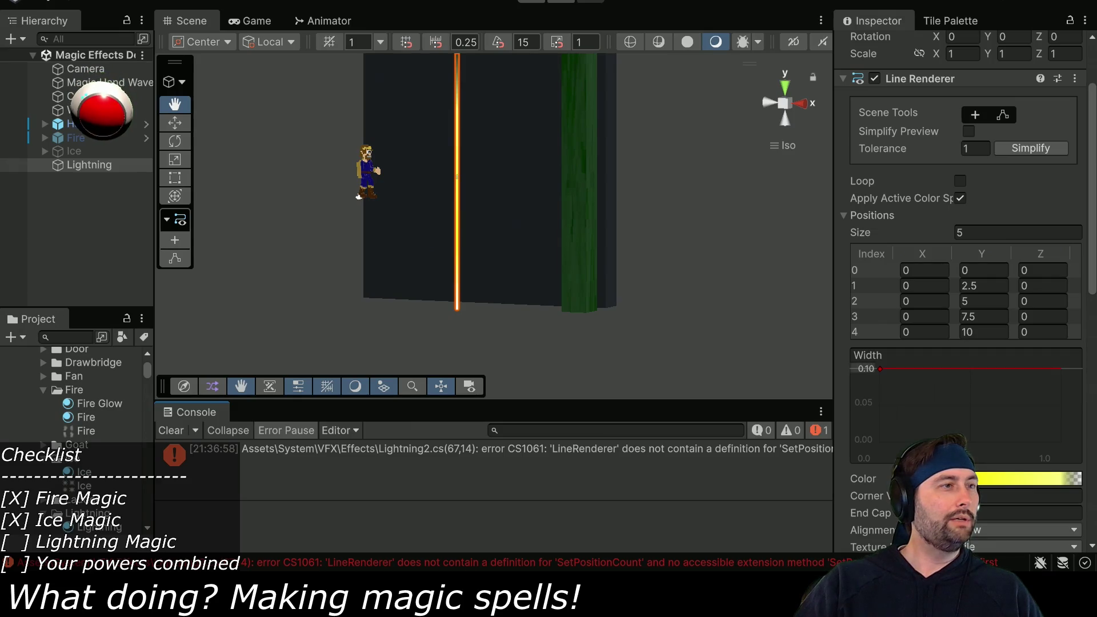
Check the LineRenderer Scripting API page and find its positionCount property
{"action": "key", "text": "alt+Tab"}
{"action": "scroll", "coordinate": [453, 248], "scroll_direction": "down", "scroll_amount": 3}
{"action": "scroll", "coordinate": [453, 248], "scroll_direction": "up", "scroll_amount": 10}
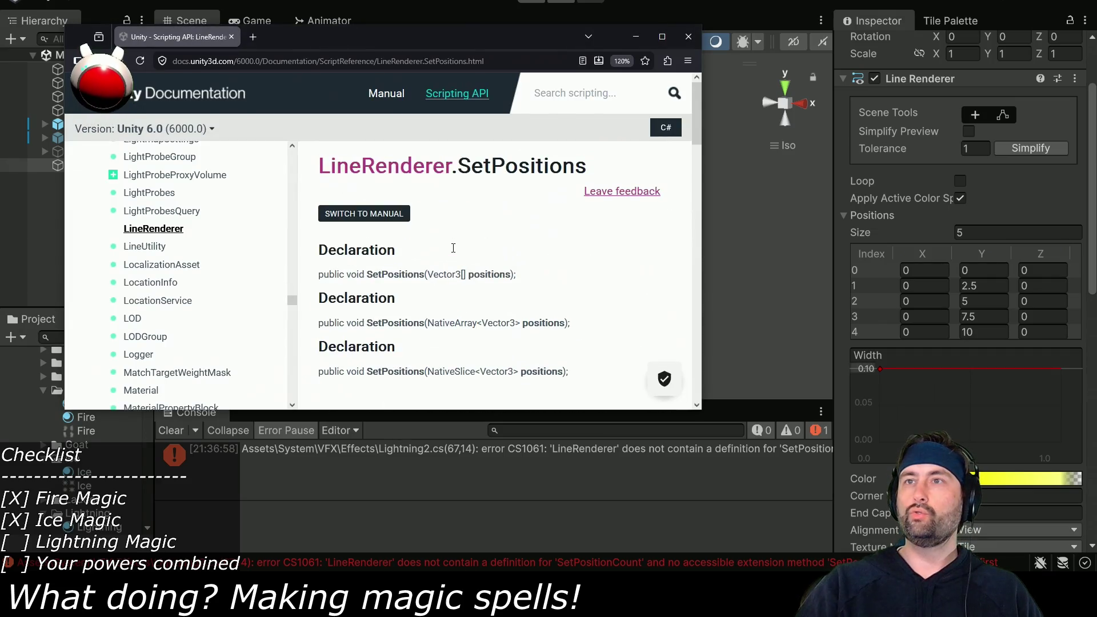
{"action": "left_click", "coordinate": [443, 92]}
{"action": "scroll", "coordinate": [405, 297], "scroll_direction": "down", "scroll_amount": 10}
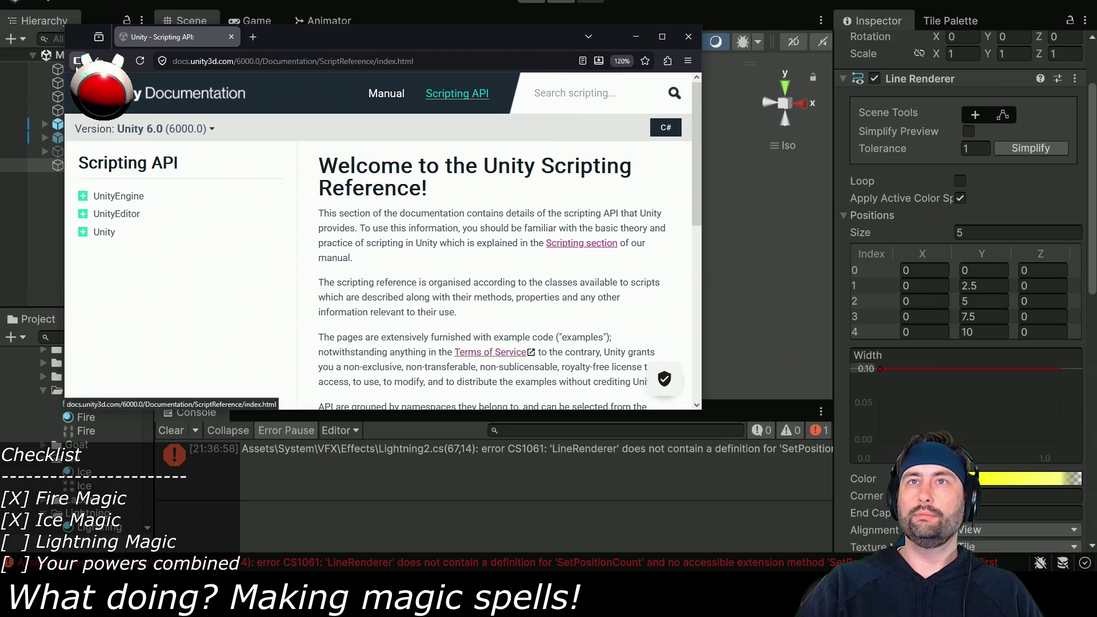
{"action": "key", "text": "alt+Left"}
{"action": "key", "text": "alt+Left"}
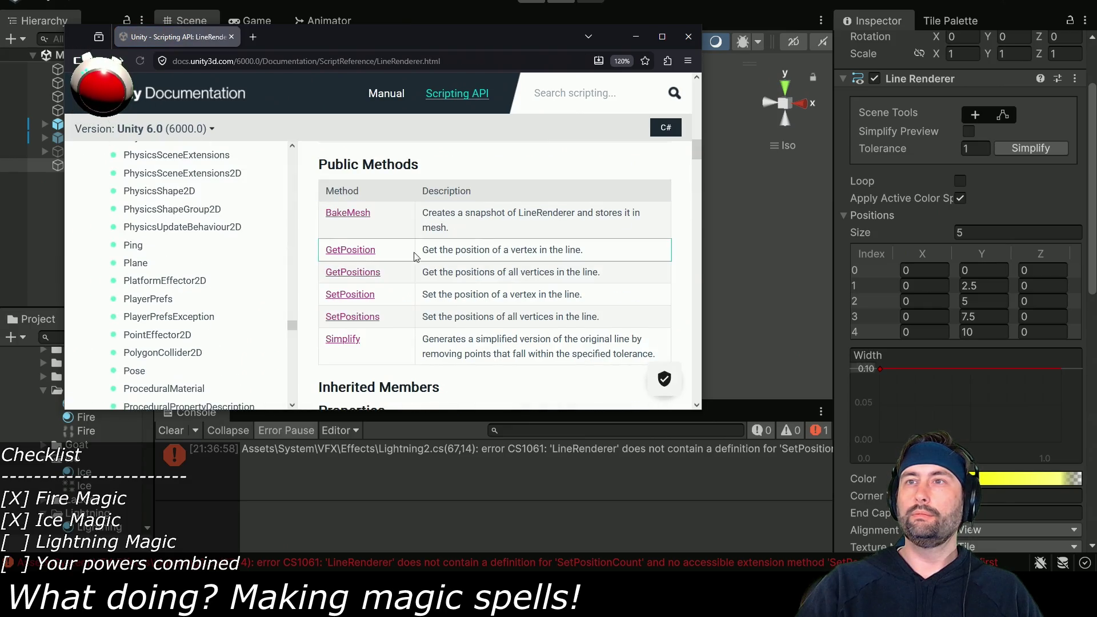
{"action": "scroll", "coordinate": [440, 285], "scroll_direction": "up", "scroll_amount": 5}
{"action": "scroll", "coordinate": [440, 285], "scroll_direction": "up", "scroll_amount": 5}
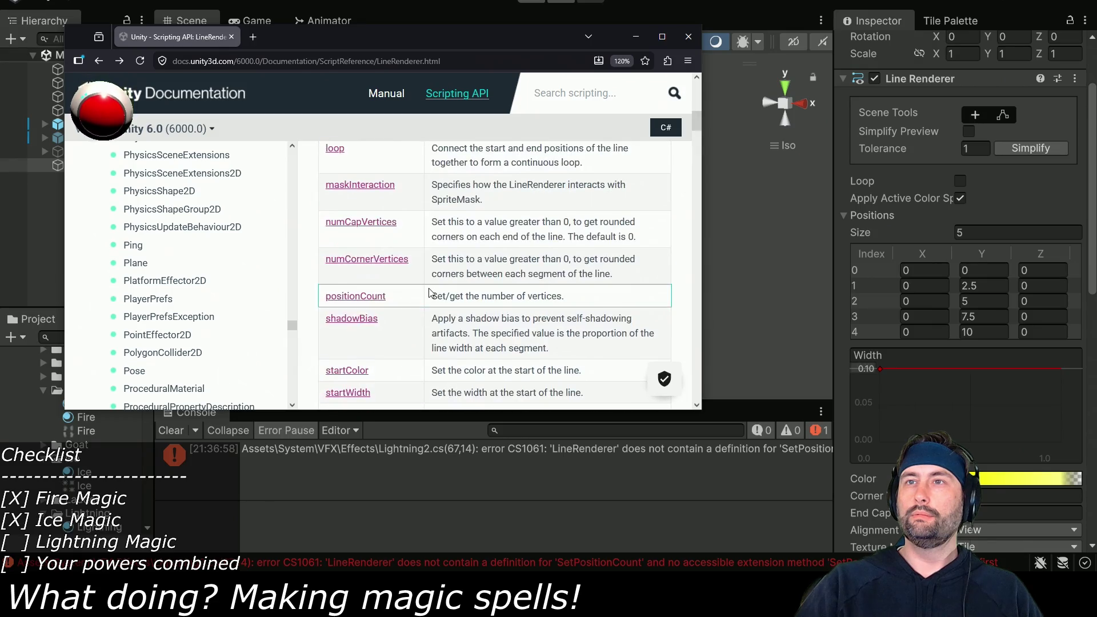
{"action": "scroll", "coordinate": [425, 293], "scroll_direction": "down", "scroll_amount": 4}
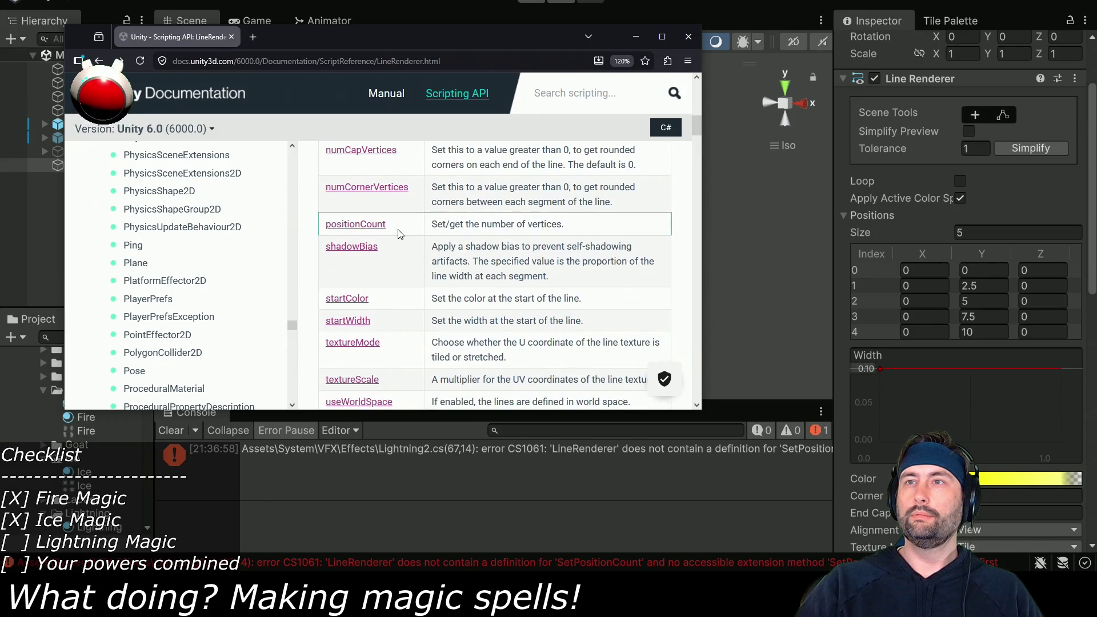
{"action": "key", "text": "alt+Tab"}
{"action": "key", "text": "alt+Tab"}
{"action": "key", "text": "alt+Tab"}
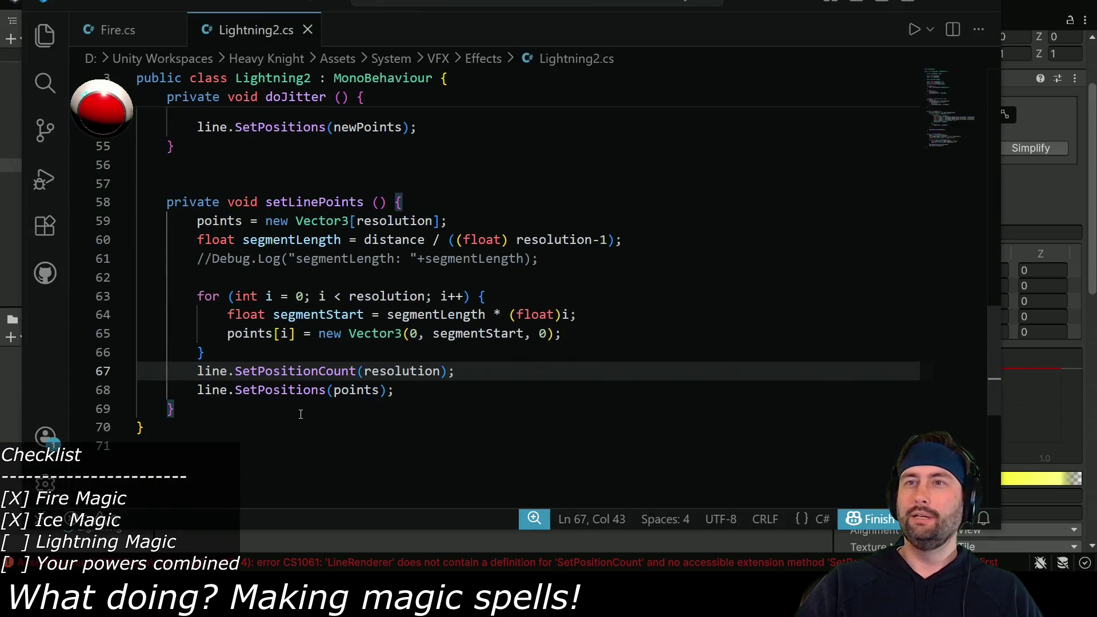
Rewrite the call as line.positionCount = resolution; and save Lightning2.cs
{"action": "left_click_drag", "start_coordinate": [235, 371], "coordinate": [265, 371]}
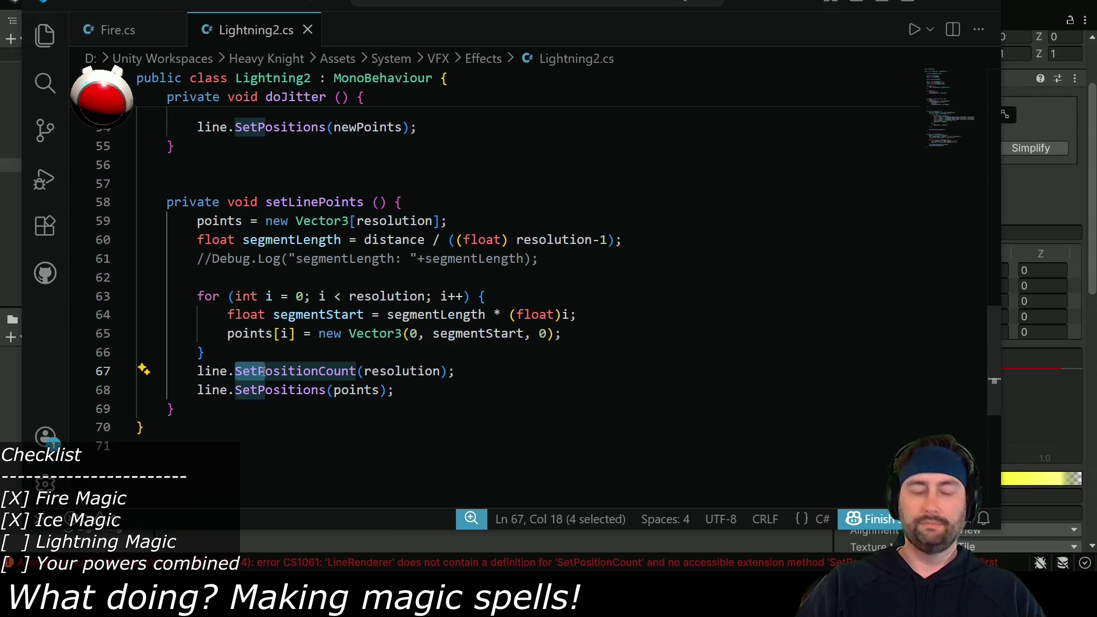
{"action": "type", "text": "p"}
{"action": "key", "text": "ctrl+Right"}
{"action": "key", "text": "shift+Right"}
{"action": "type", "text": "="}
{"action": "key", "text": "Right"}
{"action": "key", "text": "Right"}
{"action": "key", "text": "Right"}
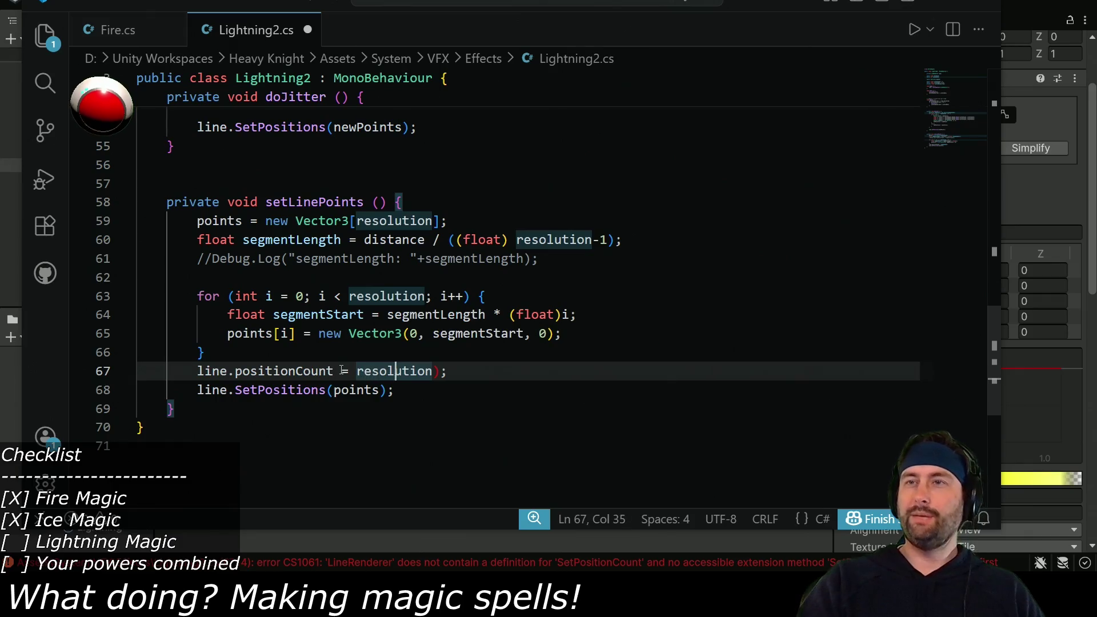
{"action": "key", "text": "Delete"}
{"action": "key", "text": "ctrl+s"}
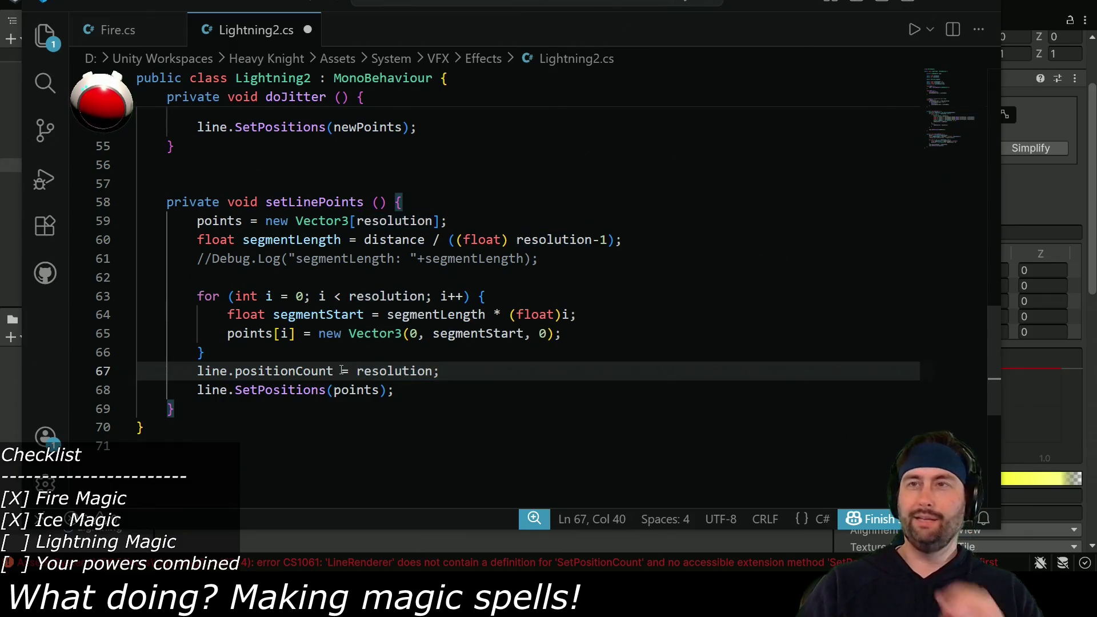
{"action": "key", "text": "alt+Tab"}
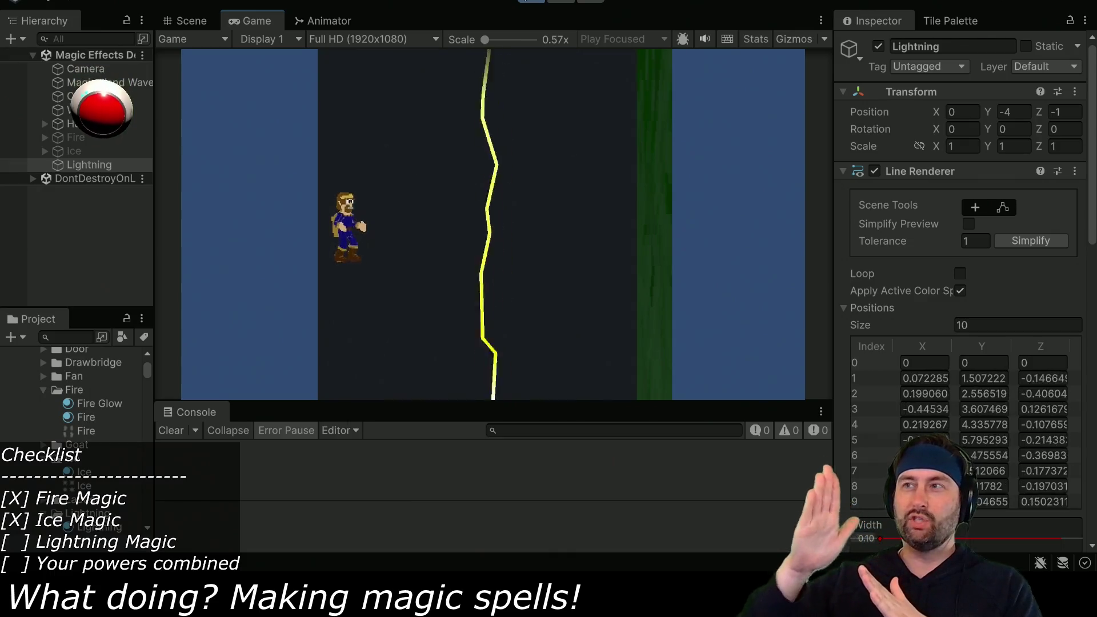
Stop play mode after checking the bolt and return to Lightning2.cs
{"action": "left_click", "coordinate": [529, 5]}
{"action": "key", "text": "alt+Tab"}
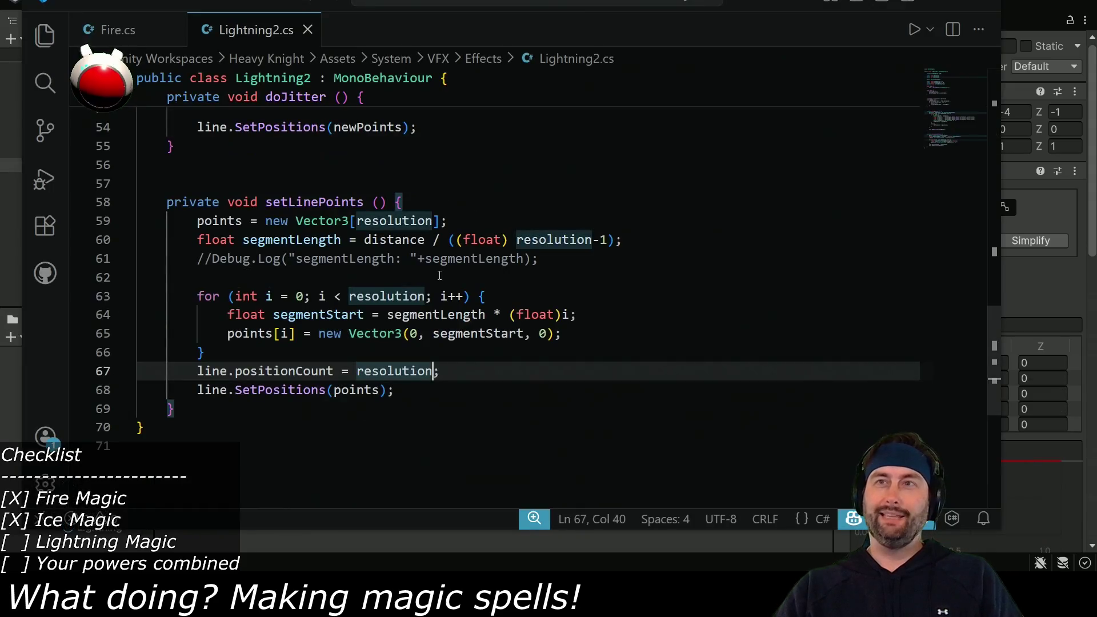
Declare private float randoTimeSlice; after the jitterRateCurrent field and save
{"action": "scroll", "coordinate": [428, 356], "scroll_direction": "up", "scroll_amount": 12}
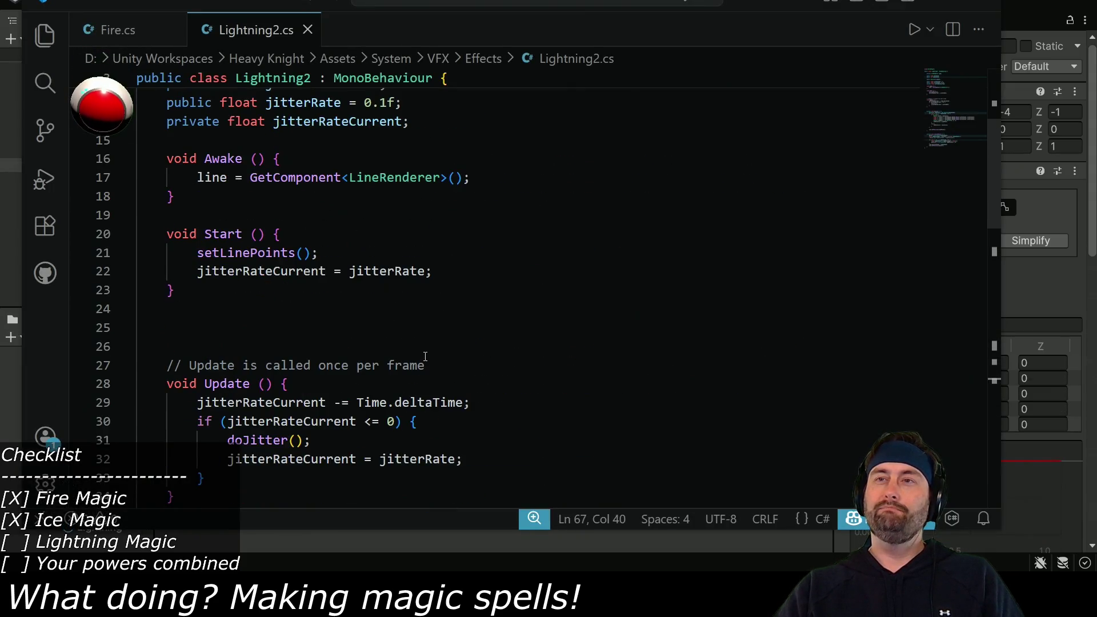
{"action": "scroll", "coordinate": [363, 371], "scroll_direction": "down", "scroll_amount": 2}
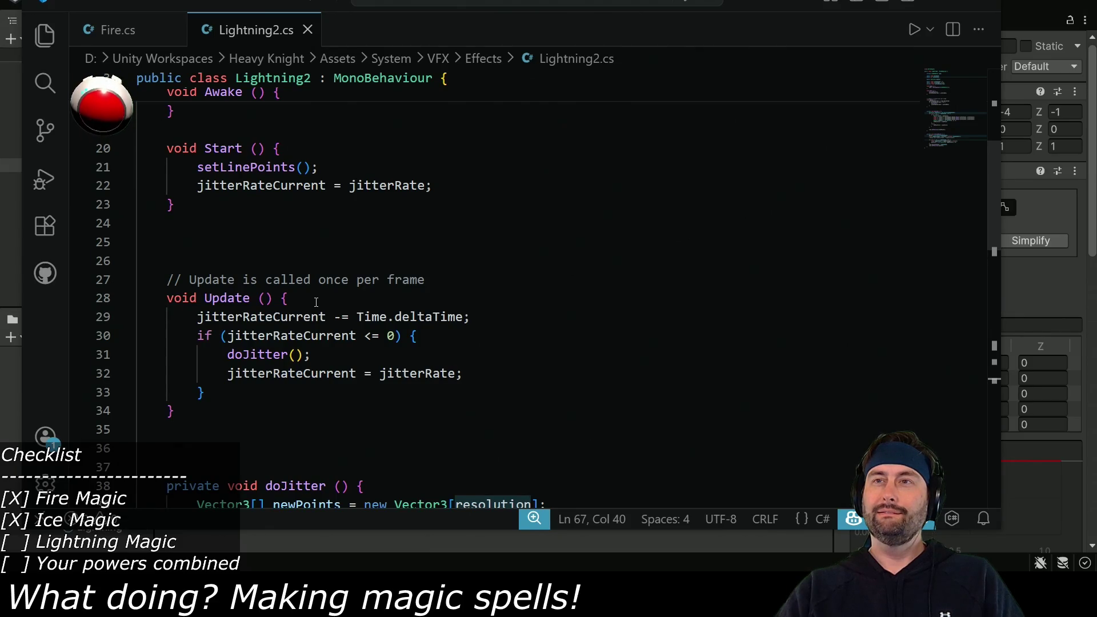
{"action": "scroll", "coordinate": [315, 301], "scroll_direction": "up", "scroll_amount": 3}
{"action": "left_click", "coordinate": [436, 216]}
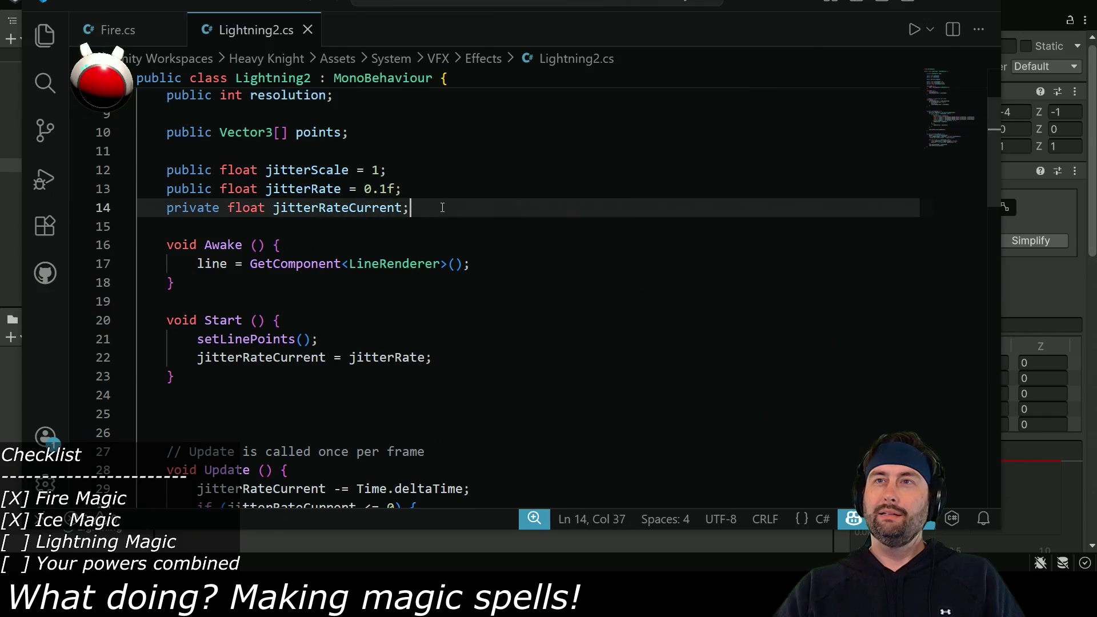
{"action": "key", "text": "Return"}
{"action": "type", "text": "priva"}
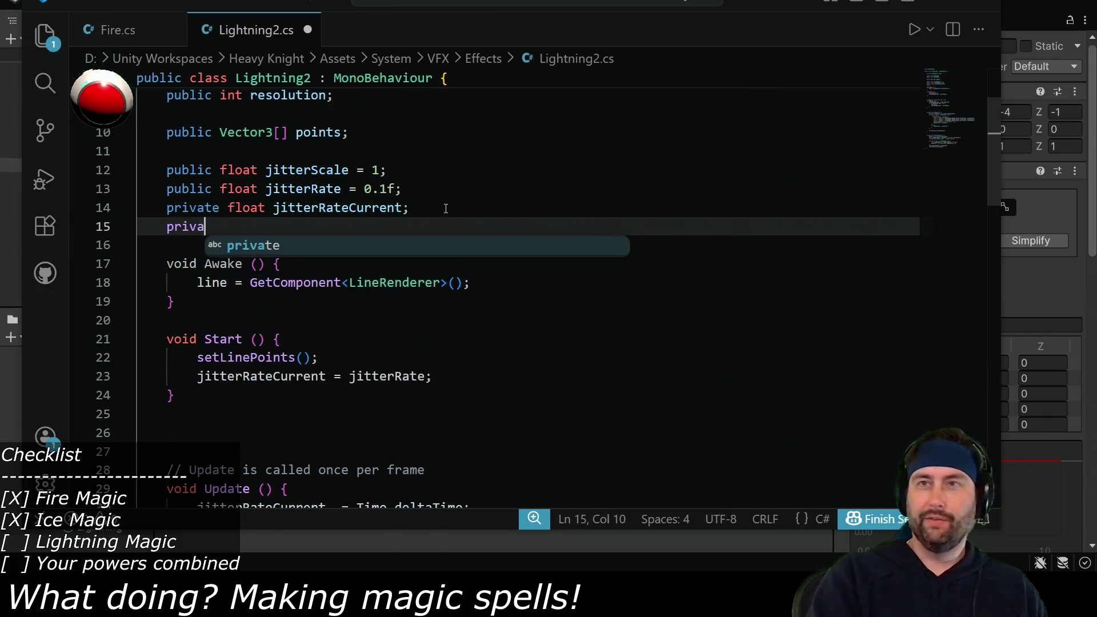
{"action": "type", "text": "te float next"}
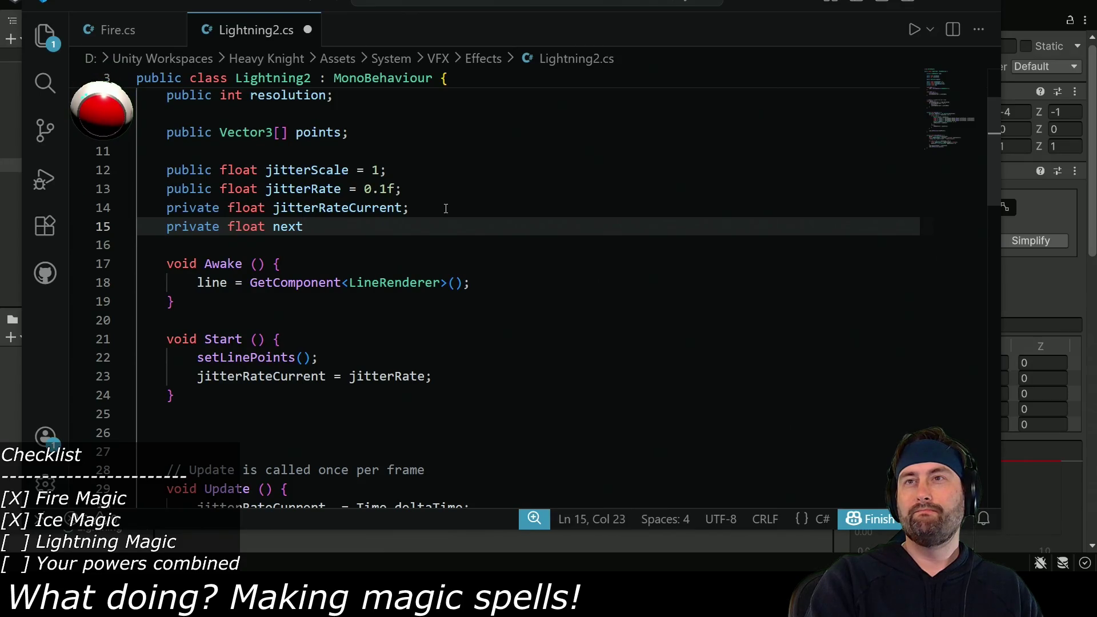
{"action": "type", "text": "lta"}
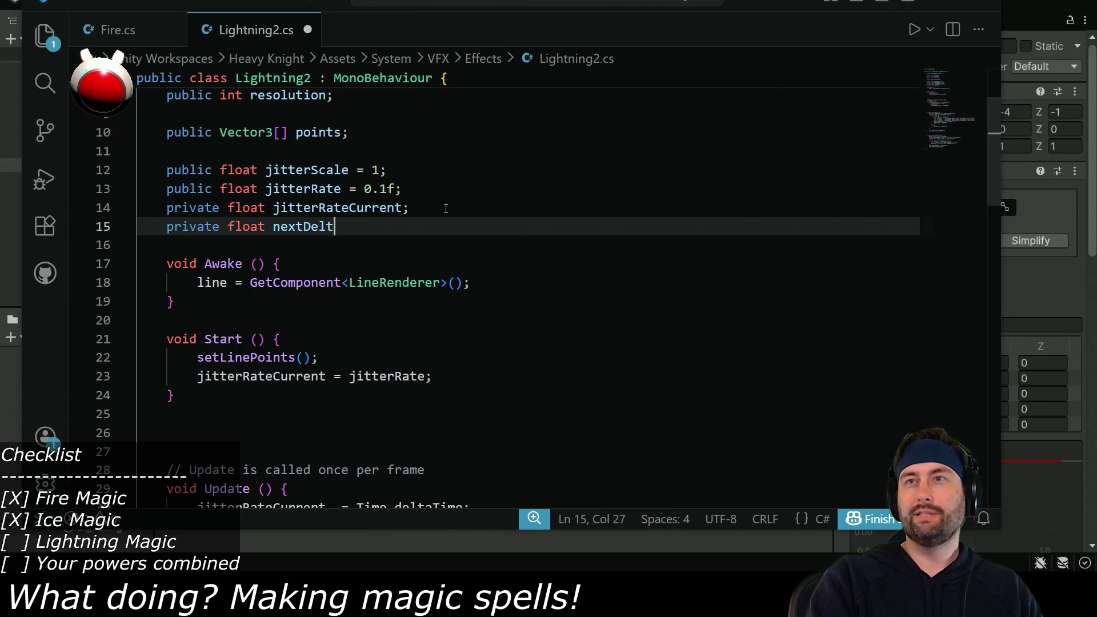
{"action": "key", "text": "BackSpace"}
{"action": "key", "text": "BackSpace"}
{"action": "key", "text": "BackSpace"}
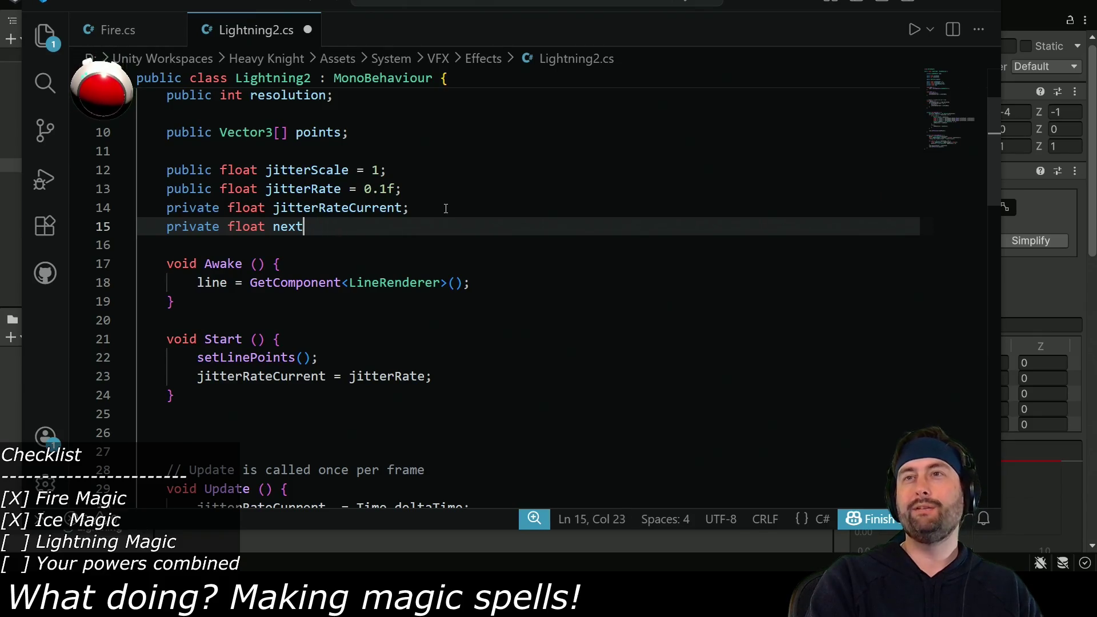
{"action": "type", "text": "Rand"}
{"action": "key", "text": "BackSpace"}
{"action": "key", "text": "BackSpace"}
{"action": "key", "text": "BackSpace"}
{"action": "key", "text": "BackSpace"}
{"action": "key", "text": "BackSpace"}
{"action": "key", "text": "BackSpace"}
{"action": "type", "text": "randoTimeSlic"}
{"action": "key", "text": "BackSpace"}
{"action": "key", "text": "BackSpace"}
{"action": "key", "text": "BackSpace"}
{"action": "type", "text": "lize"}
{"action": "key", "text": "BackSpace"}
{"action": "key", "text": "BackSpace"}
{"action": "type", "text": "ce;"}
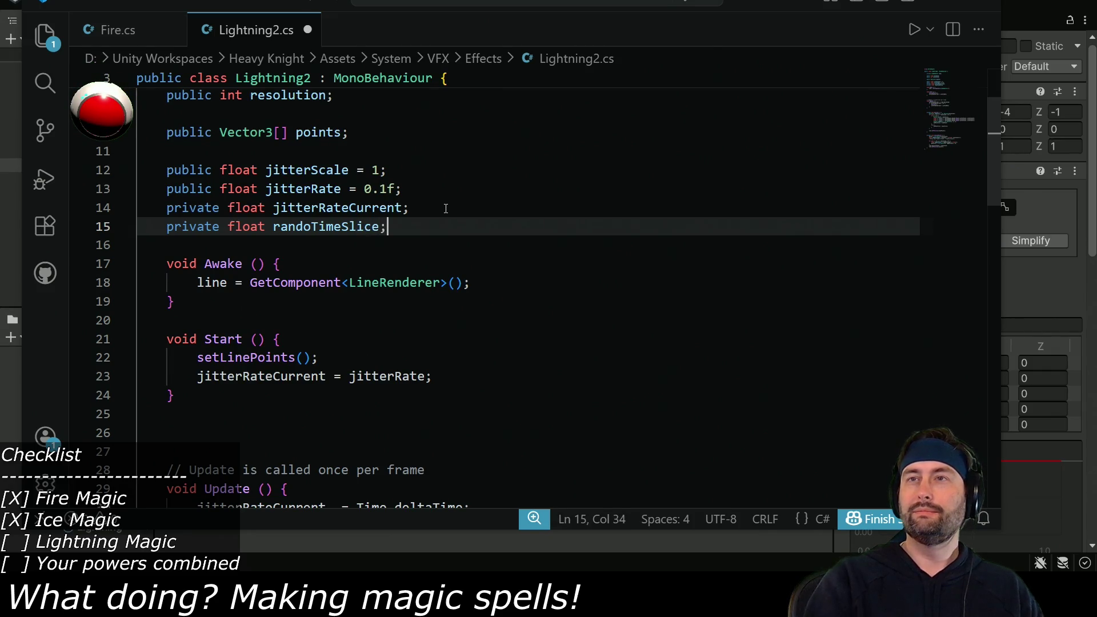
{"action": "key", "text": "ctrl+s"}
Select the randoTimeSlice name and scroll through the script to review it
{"action": "double_click", "coordinate": [335, 227]}
{"action": "scroll", "coordinate": [345, 311], "scroll_direction": "down", "scroll_amount": 4}
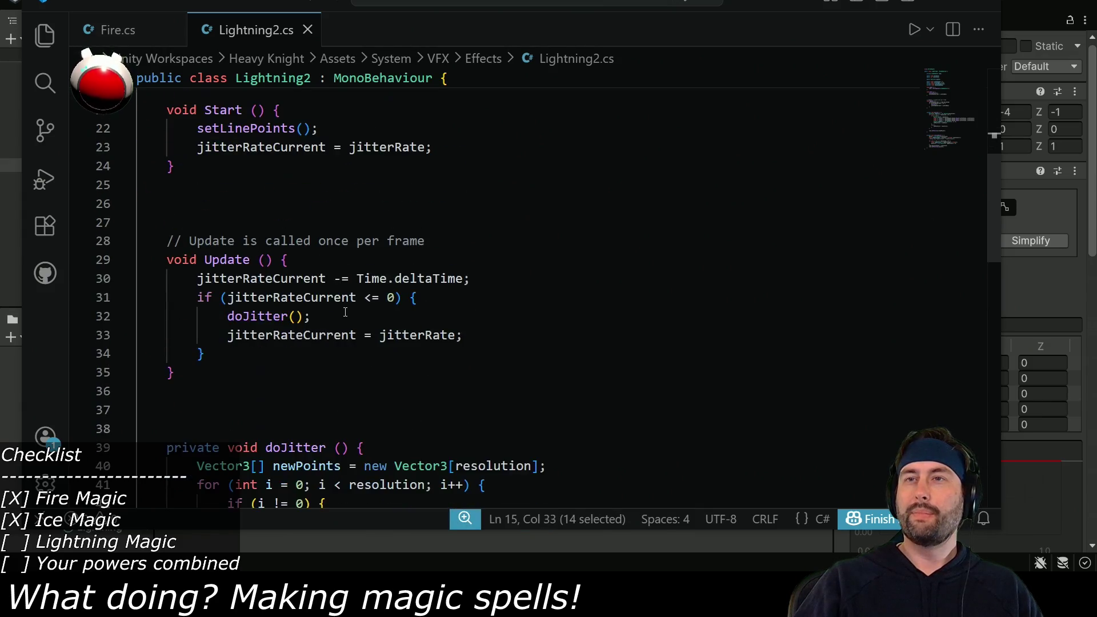
{"action": "scroll", "coordinate": [310, 263], "scroll_direction": "up", "scroll_amount": 4}
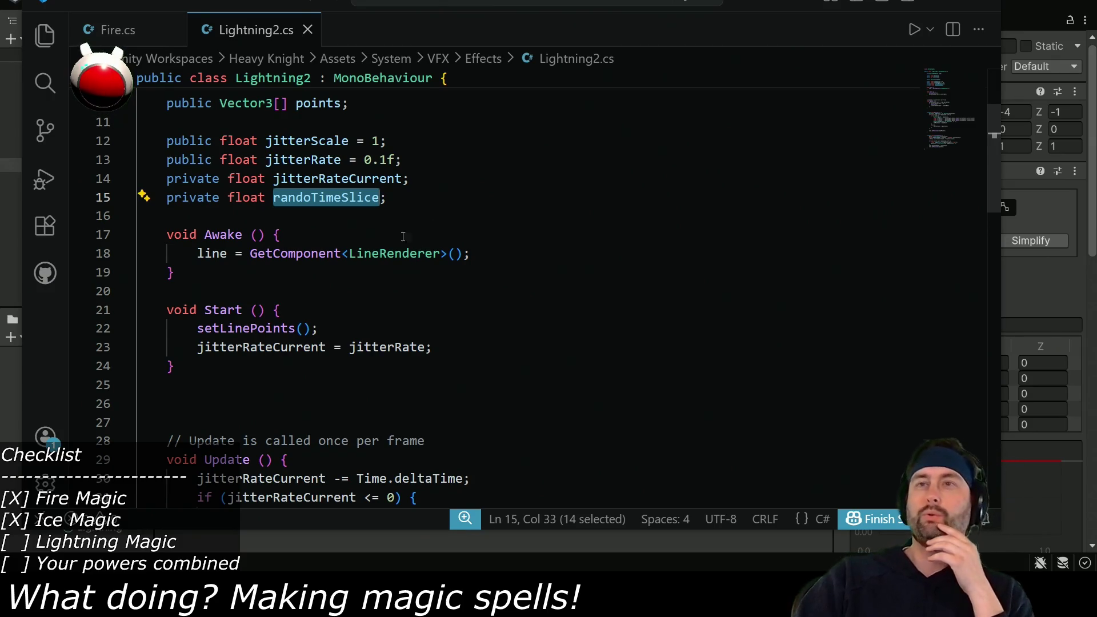
{"action": "scroll", "coordinate": [400, 297], "scroll_direction": "down", "scroll_amount": 4}
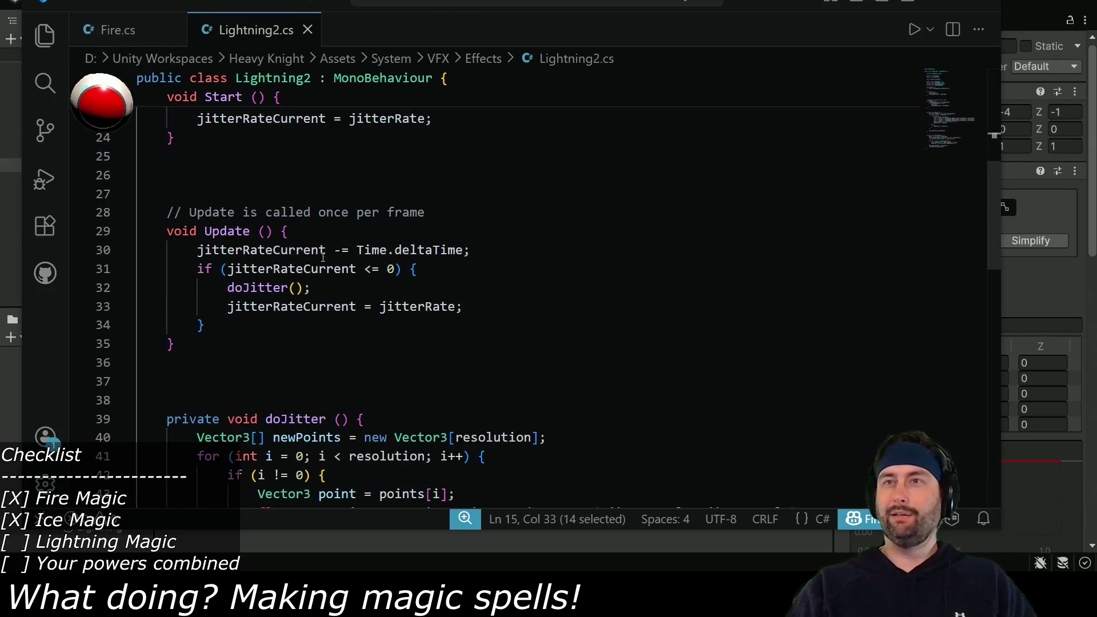
After doJitter, write randoTimeSlice = Time.deltaTime * UnityEngine.Random.Range(0.0f, 1.0f);
{"action": "left_click", "coordinate": [396, 288]}
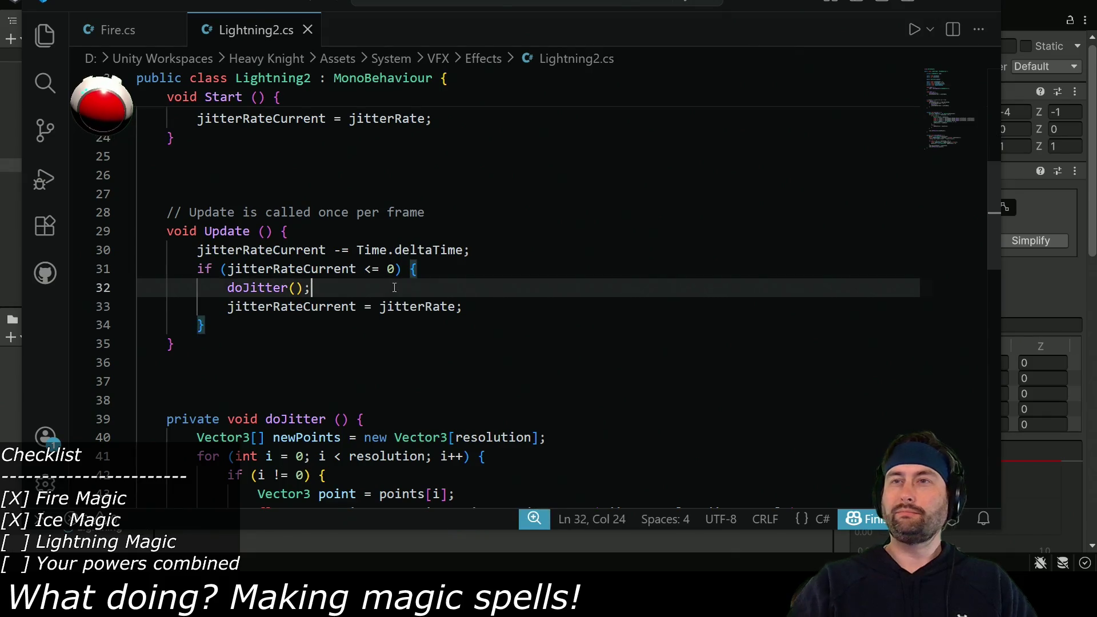
{"action": "key", "text": "Return"}
{"action": "type", "text": "randoTimeSlice"}
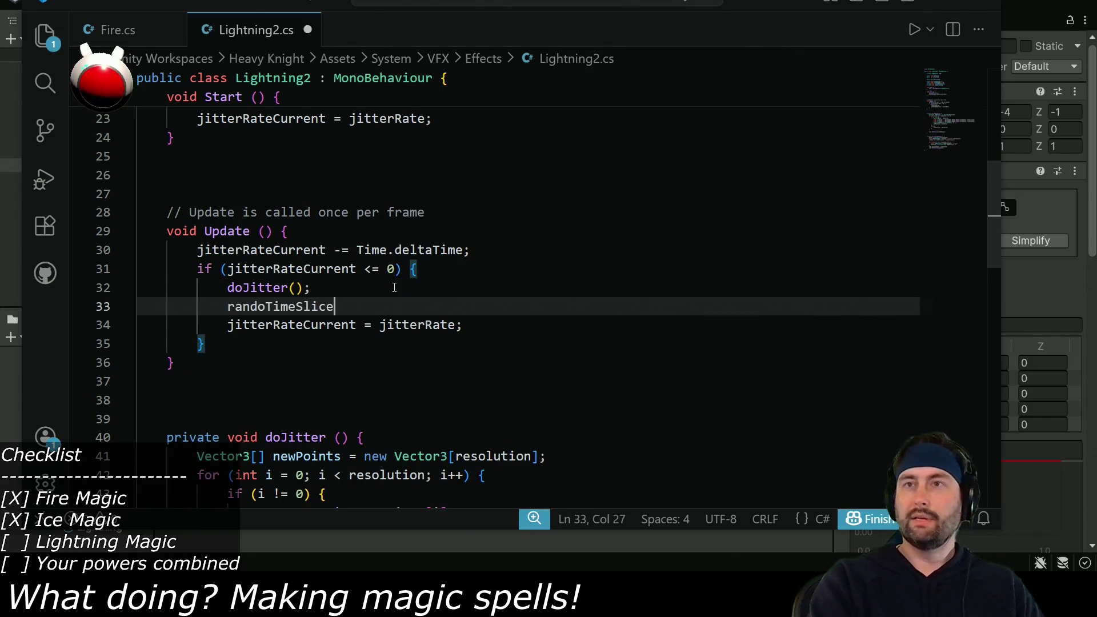
{"action": "type", "text": " = Time.detlat"}
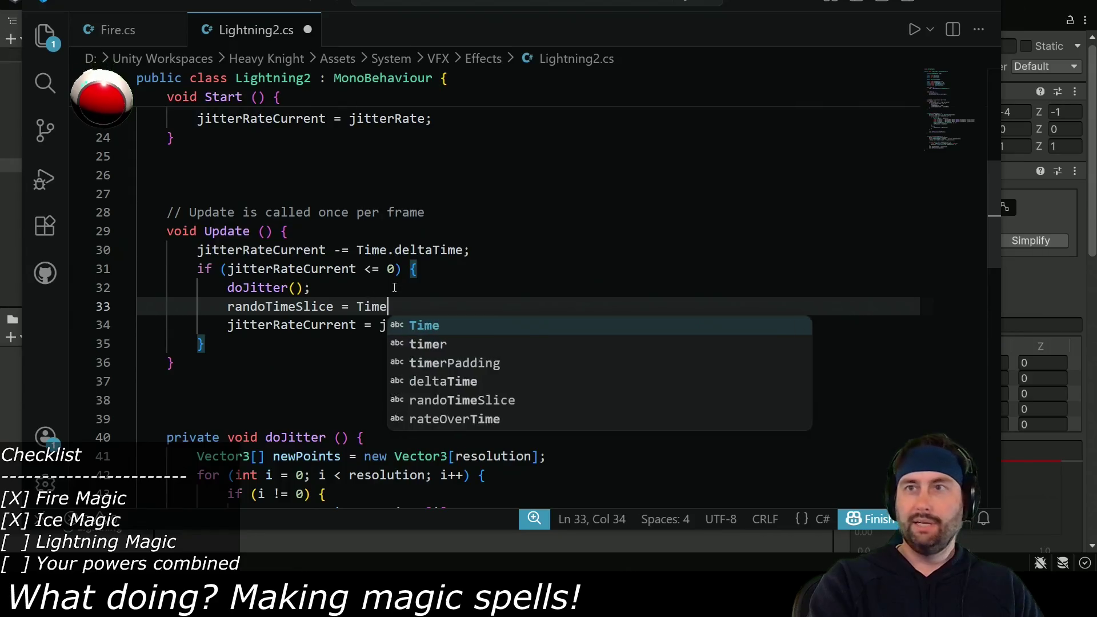
{"action": "key", "text": "BackSpace"}
{"action": "key", "text": "BackSpace"}
{"action": "key", "text": "BackSpace"}
{"action": "type", "text": "l"}
{"action": "double_click", "coordinate": [415, 250]}
{"action": "key", "text": "ctrl+c"}
{"action": "double_click", "coordinate": [407, 307]}
{"action": "key", "text": "ctrl+v"}
{"action": "type", "text": "* "}
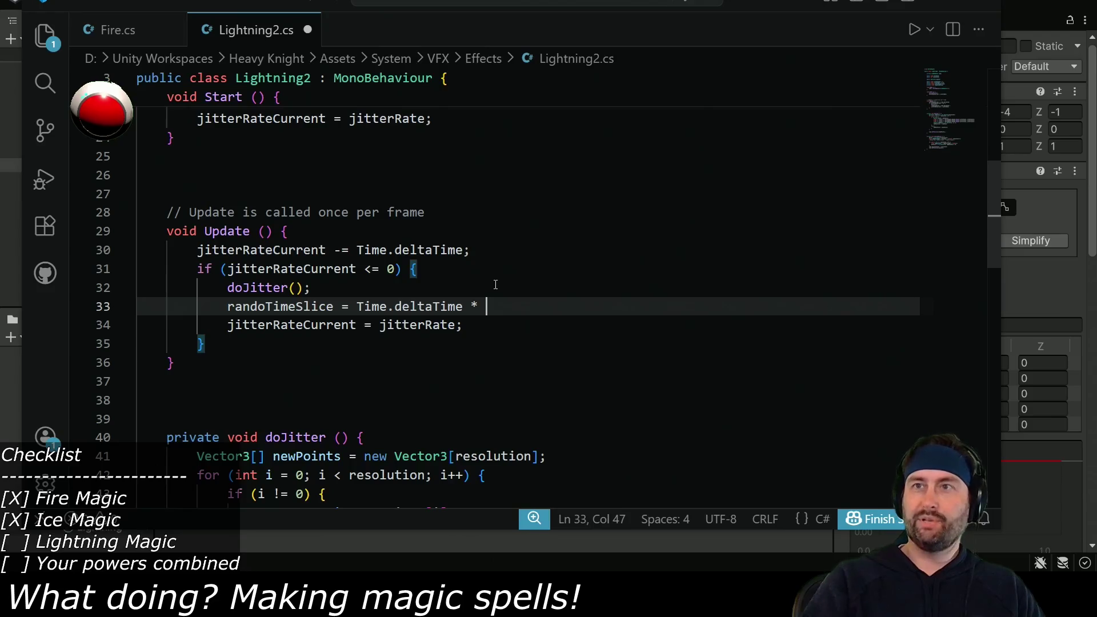
{"action": "type", "text": "Unity"}
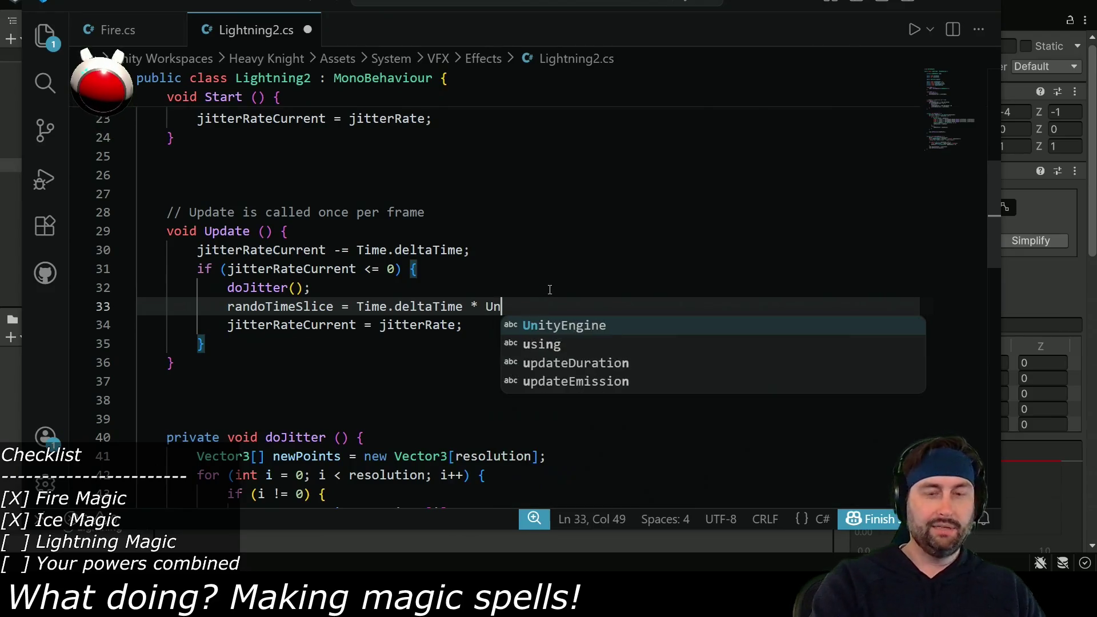
{"action": "key", "text": "Tab"}
{"action": "type", "text": ".Random"}
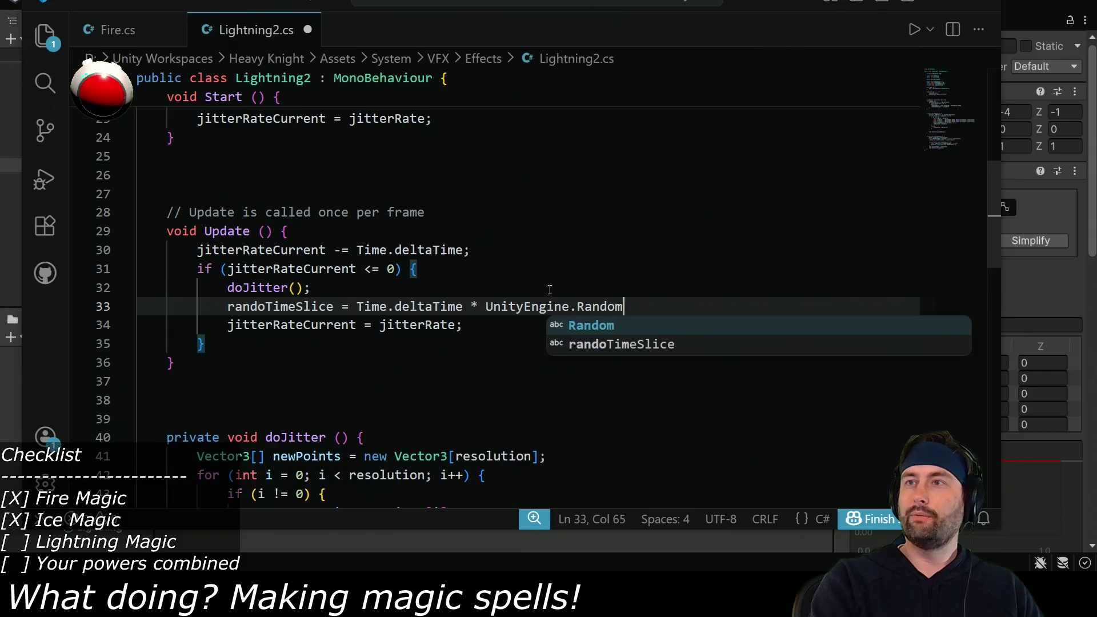
{"action": "type", "text": ".Range("}
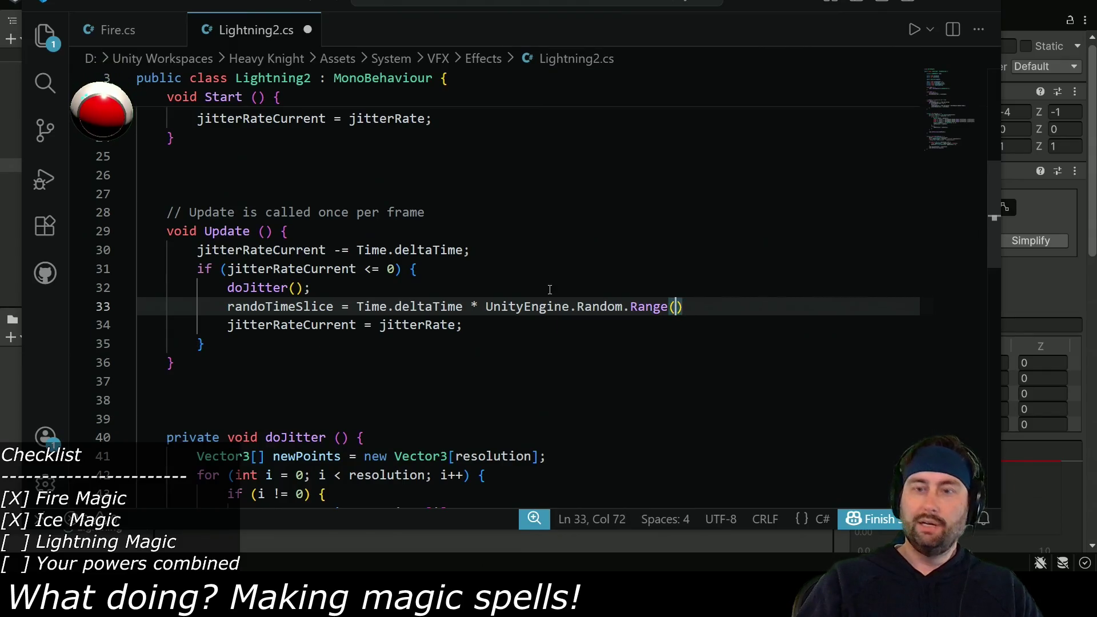
{"action": "type", "text": "0.0f, "}
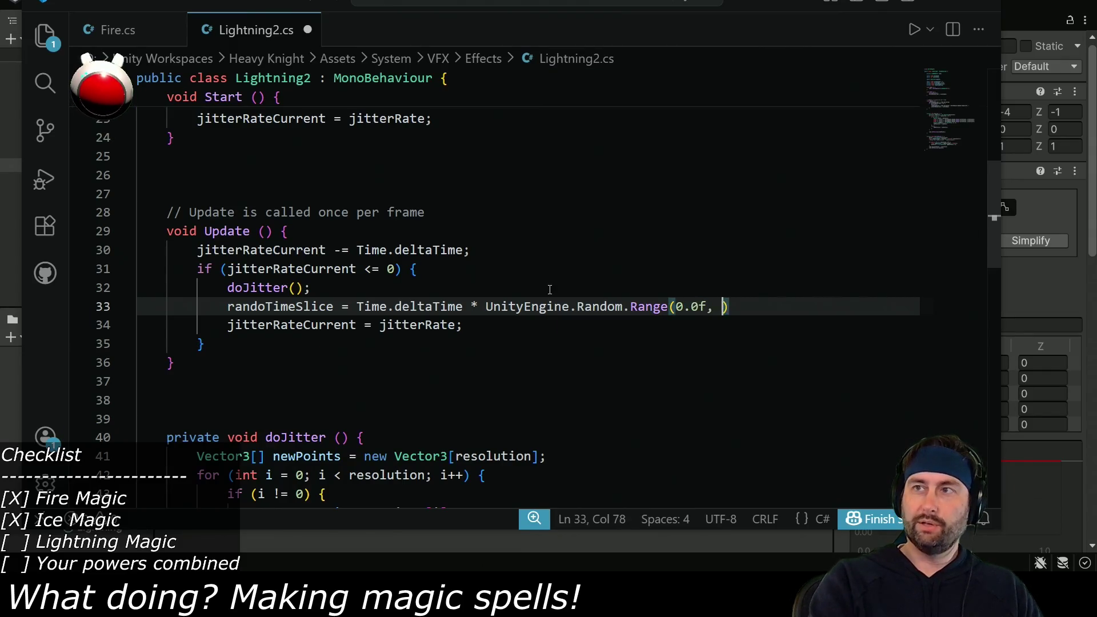
{"action": "type", "text": "1.0f);"}
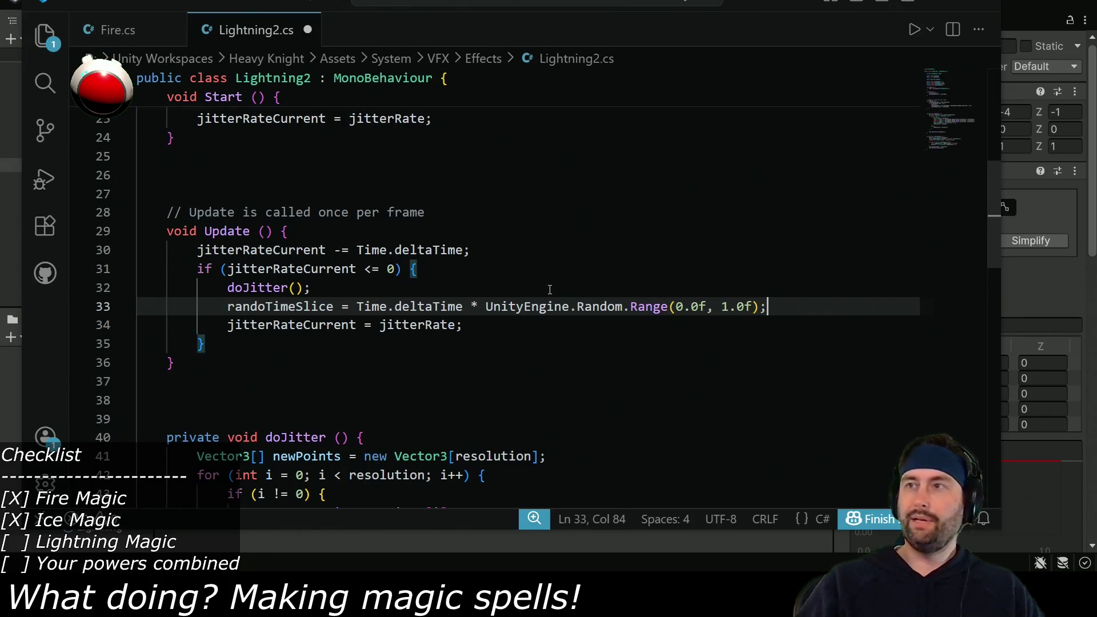
Adjust the lower and upper bounds of the Random.Range call, saving partway
{"action": "double_click", "coordinate": [725, 306]}
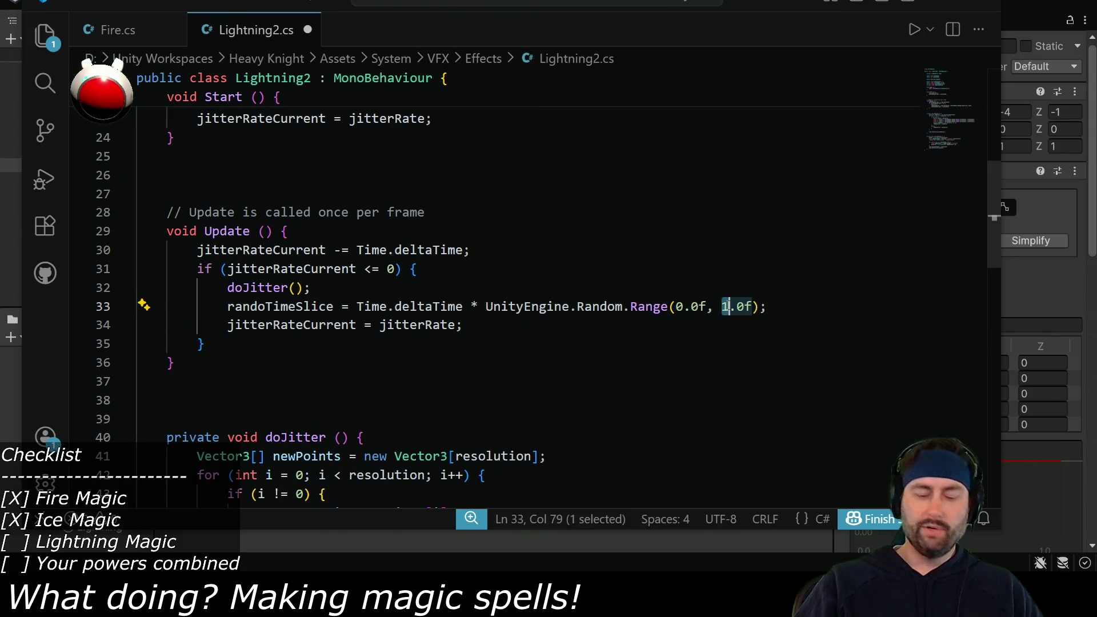
{"action": "type", "text": "9"}
{"action": "key", "text": "ctrl+s"}
{"action": "double_click", "coordinate": [679, 307]}
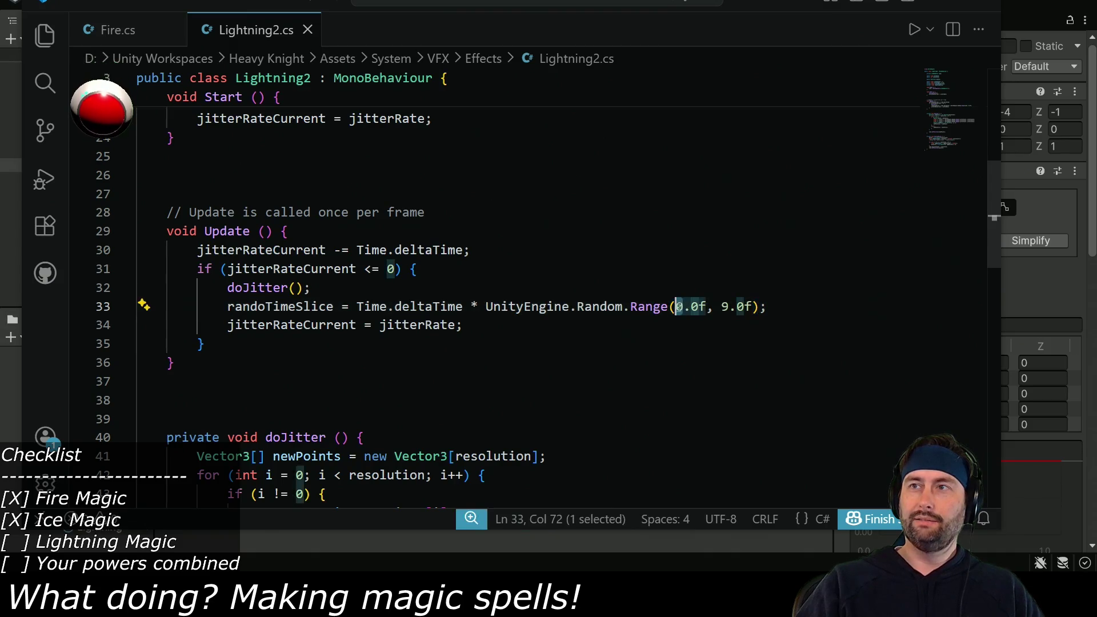
{"action": "key", "text": "Right"}
{"action": "key", "text": "Right"}
{"action": "key", "text": "shift+Right"}
{"action": "type", "text": "1"}
{"action": "key", "text": "Right"}
{"action": "key", "text": "Right"}
{"action": "key", "text": "Right"}
{"action": "key", "text": "shift+Right"}
{"action": "key", "text": "Left"}
{"action": "key", "text": "Left"}
{"action": "key", "text": "Left"}
{"action": "key", "text": "Left"}
{"action": "type", "text": "0"}
{"action": "key", "text": "BackSpace"}
{"action": "key", "text": "Right"}
{"action": "key", "text": "Right"}
{"action": "key", "text": "Right"}
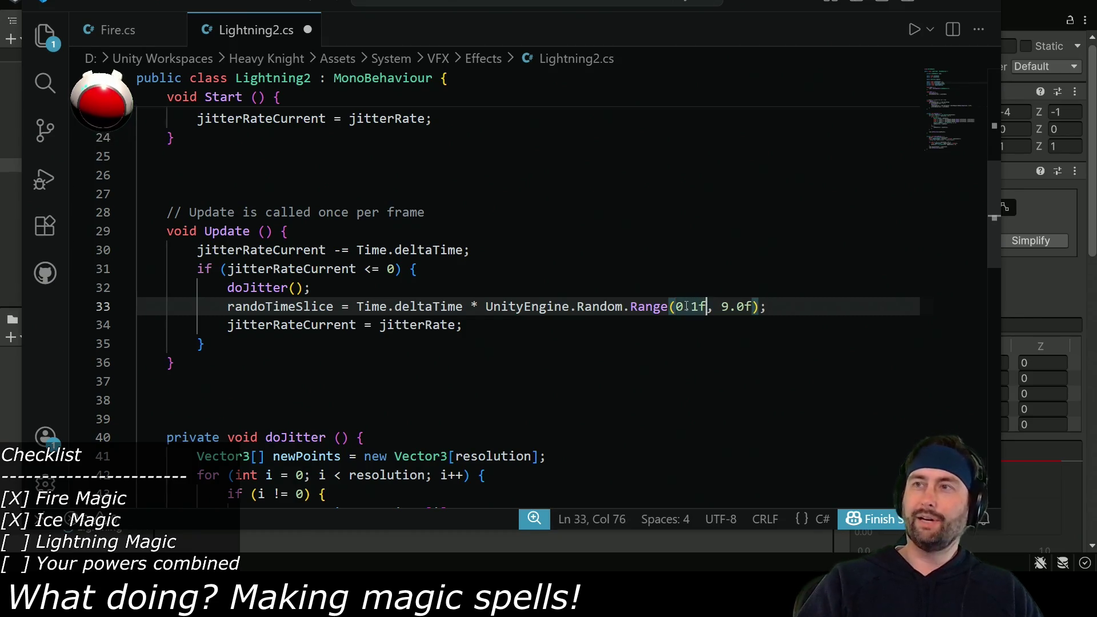
{"action": "key", "text": "shift+Right"}
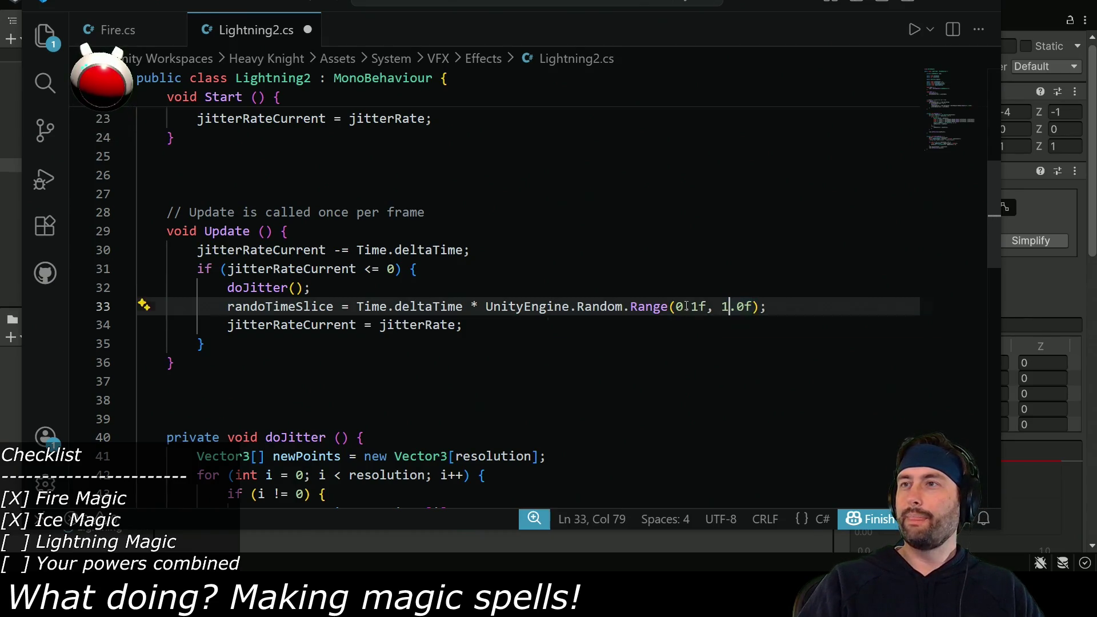
{"action": "type", "text": "1"}
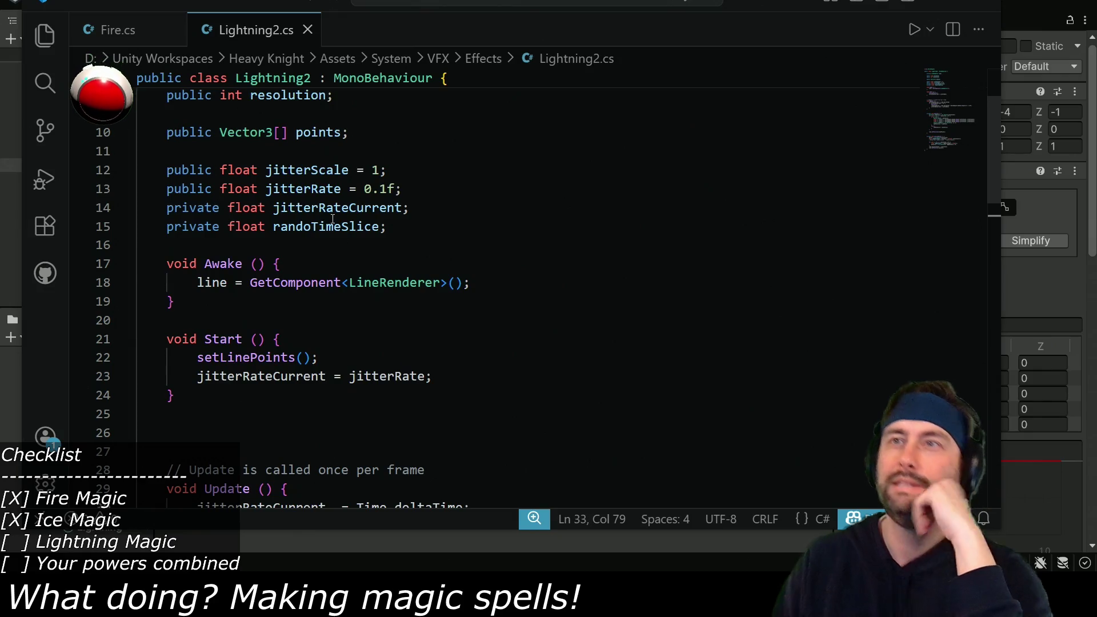
Replace Time.deltaTime with jitterRate and set the range to 0.01f–0.99f
{"action": "double_click", "coordinate": [308, 190]}
{"action": "scroll", "coordinate": [435, 298], "scroll_direction": "down", "scroll_amount": 5}
{"action": "double_click", "coordinate": [371, 306]}
{"action": "left_click", "coordinate": [462, 309], "text": "shift"}
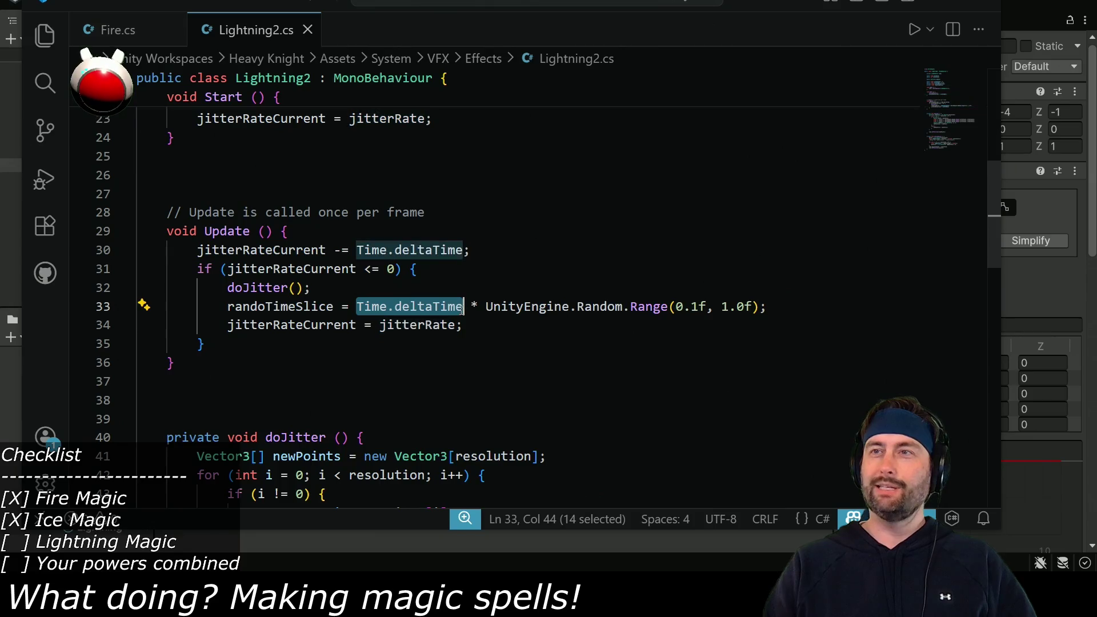
{"action": "key", "text": "ctrl+v"}
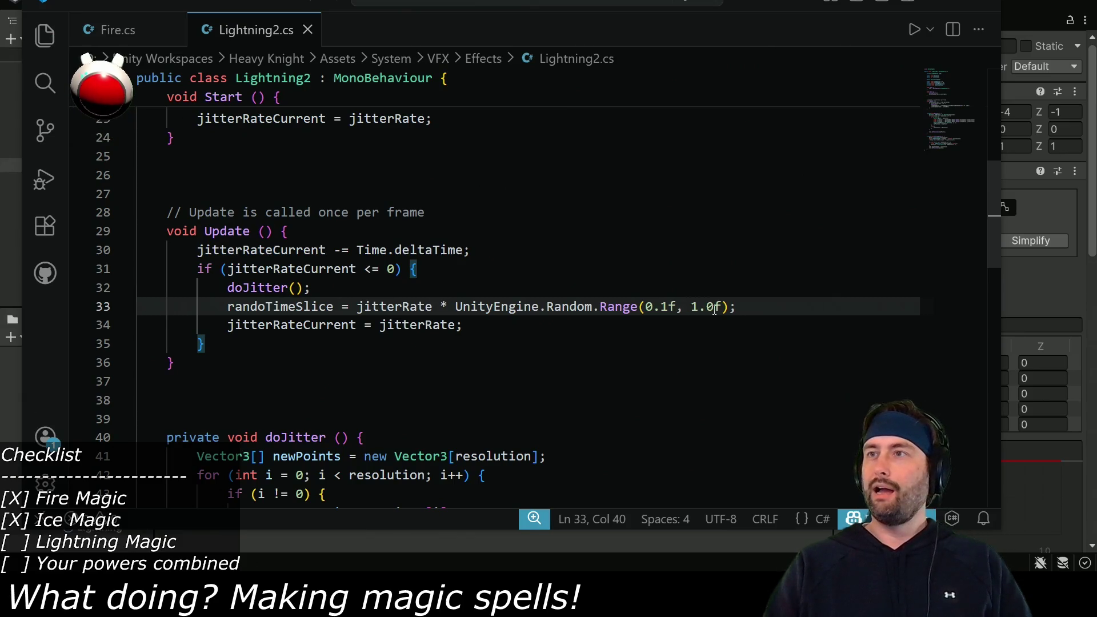
{"action": "left_click_drag", "start_coordinate": [693, 307], "coordinate": [713, 309]}
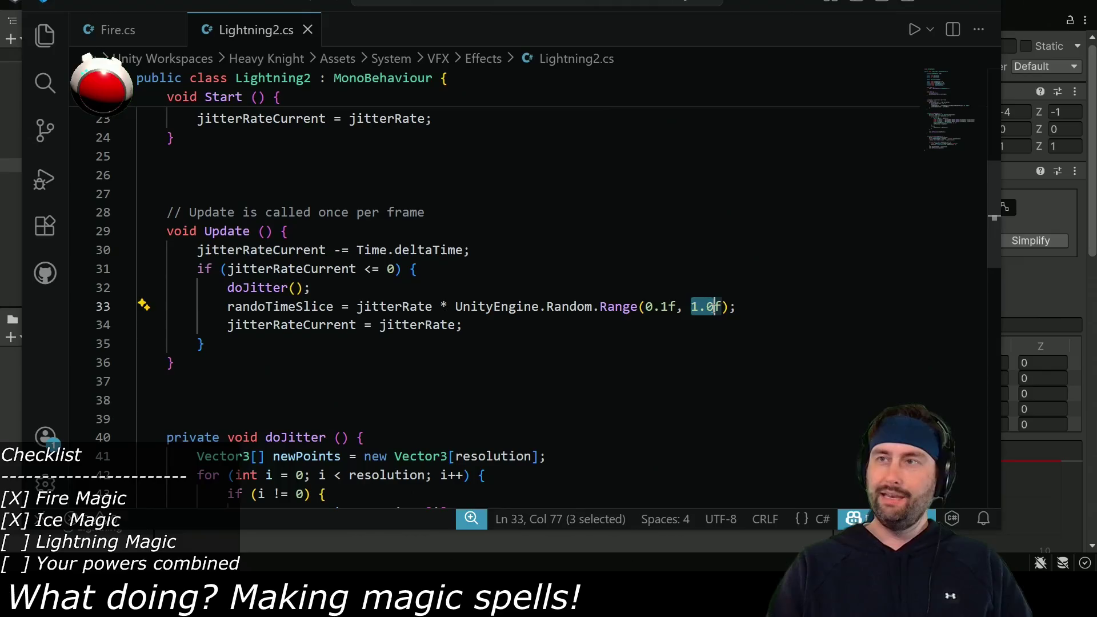
{"action": "type", "text": ".99"}
{"action": "key", "text": "Left"}
{"action": "key", "text": "Left"}
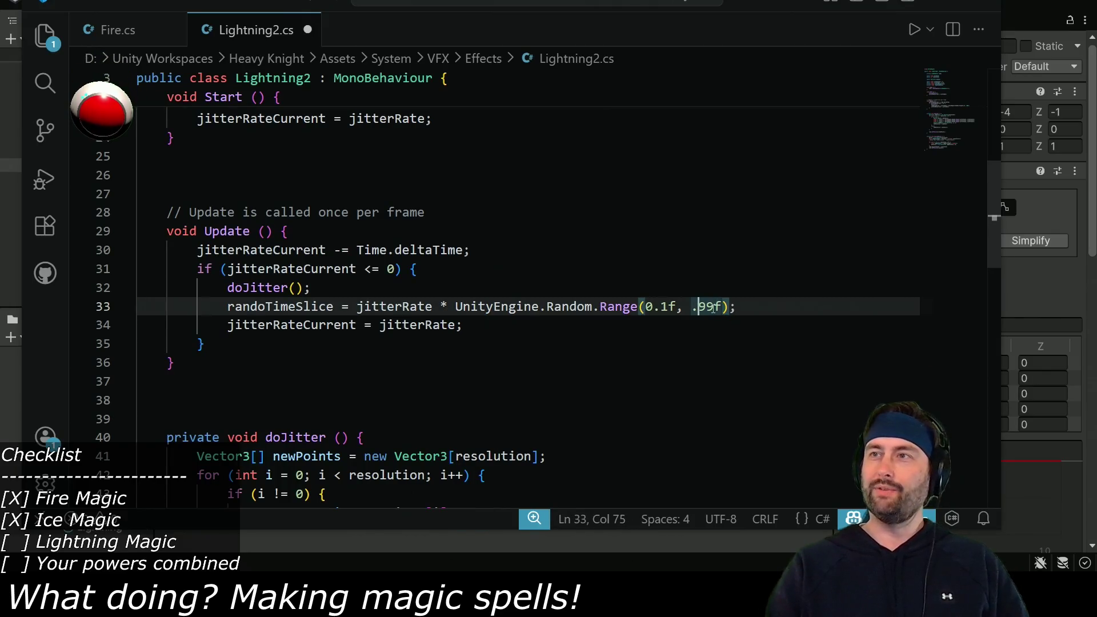
{"action": "key", "text": "Left"}
{"action": "type", "text": "0"}
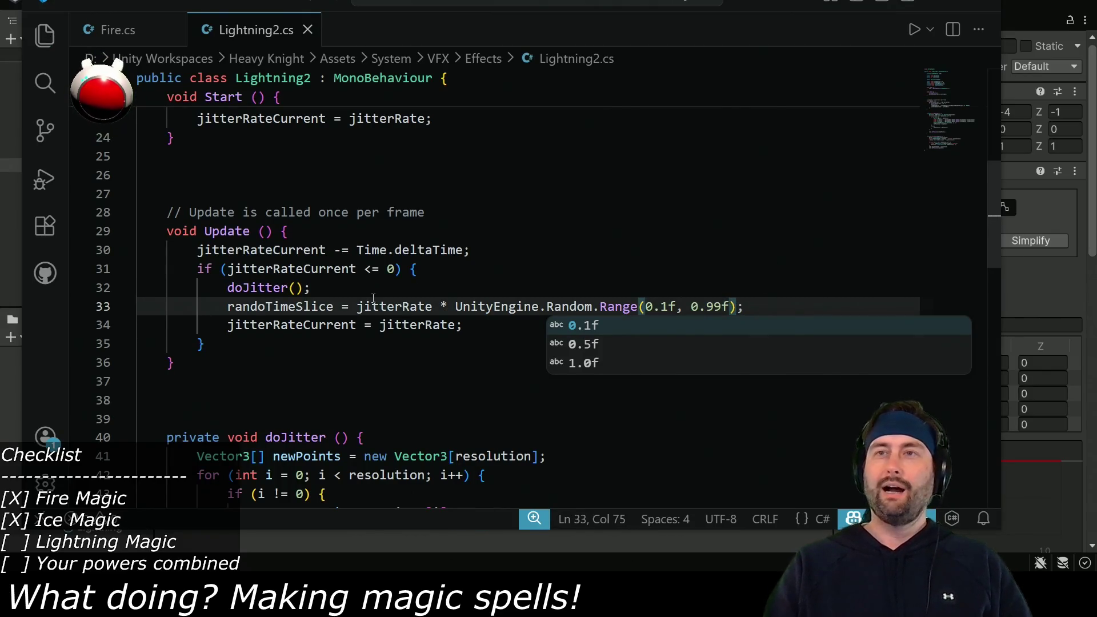
{"action": "left_click", "coordinate": [661, 307]}
{"action": "type", "text": "0"}
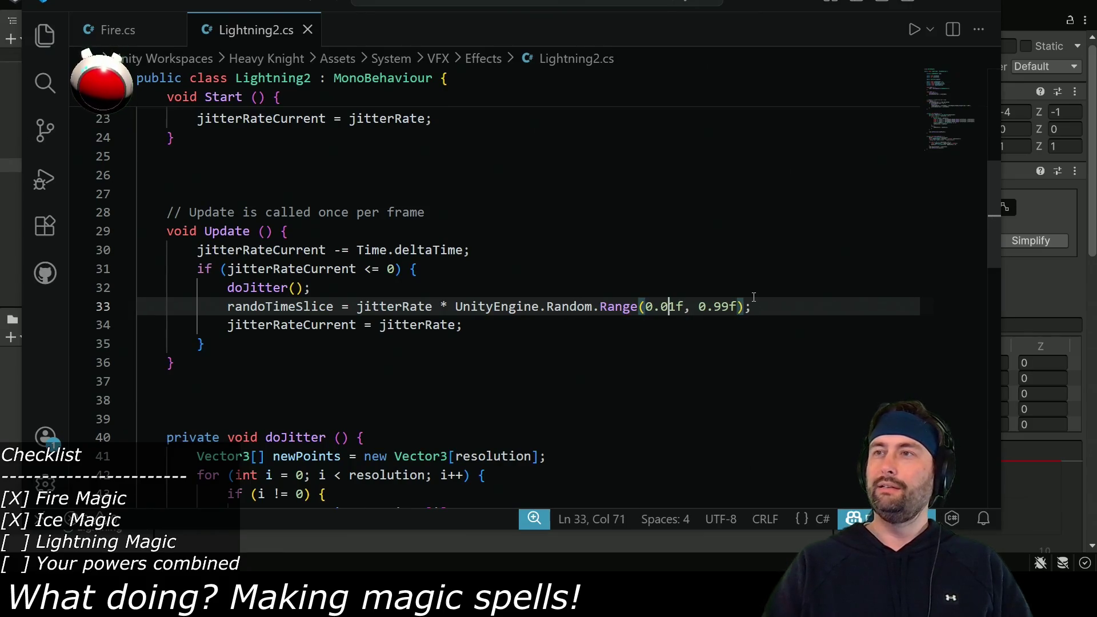
Reset jitterRateCurrent to randoTimeSlice instead of jitterRate
{"action": "double_click", "coordinate": [268, 306]}
{"action": "key", "text": "ctrl+c"}
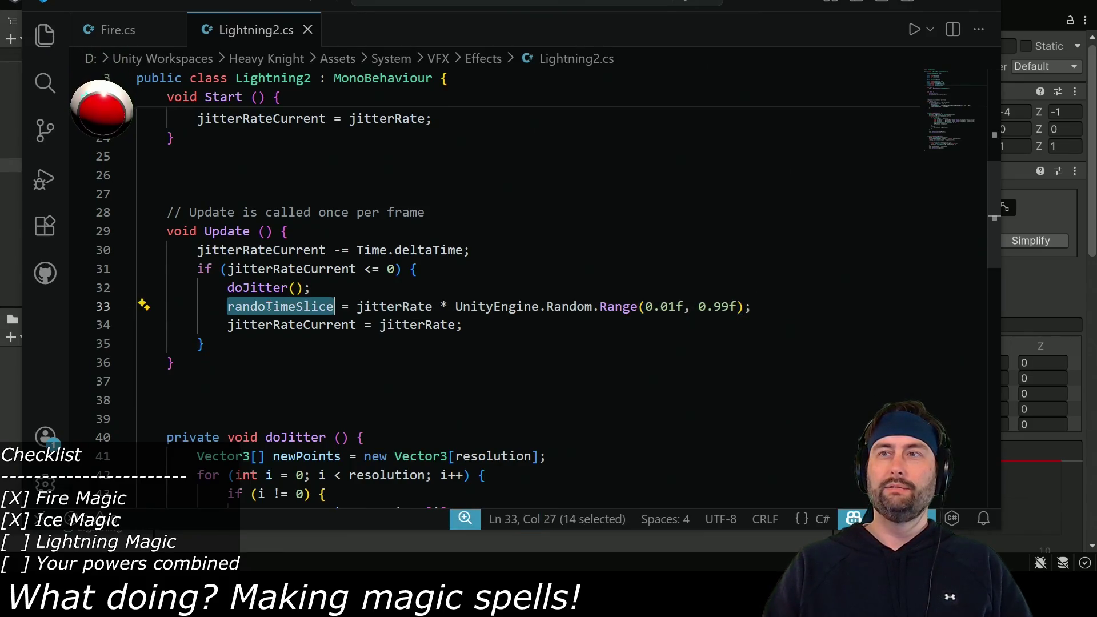
{"action": "double_click", "coordinate": [400, 325]}
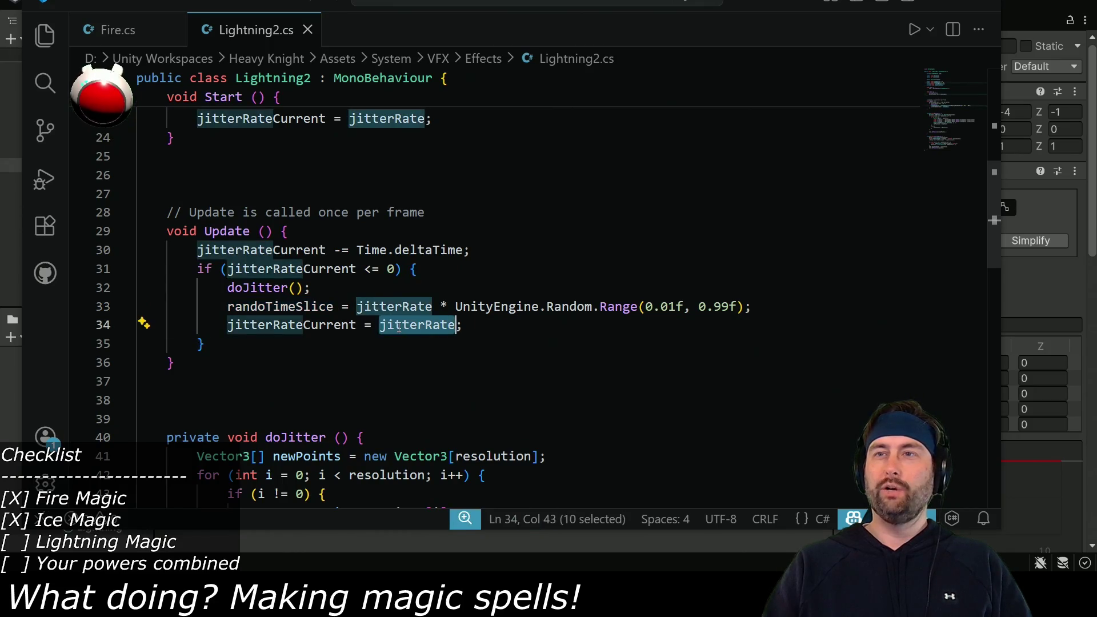
{"action": "key", "text": "ctrl+v"}
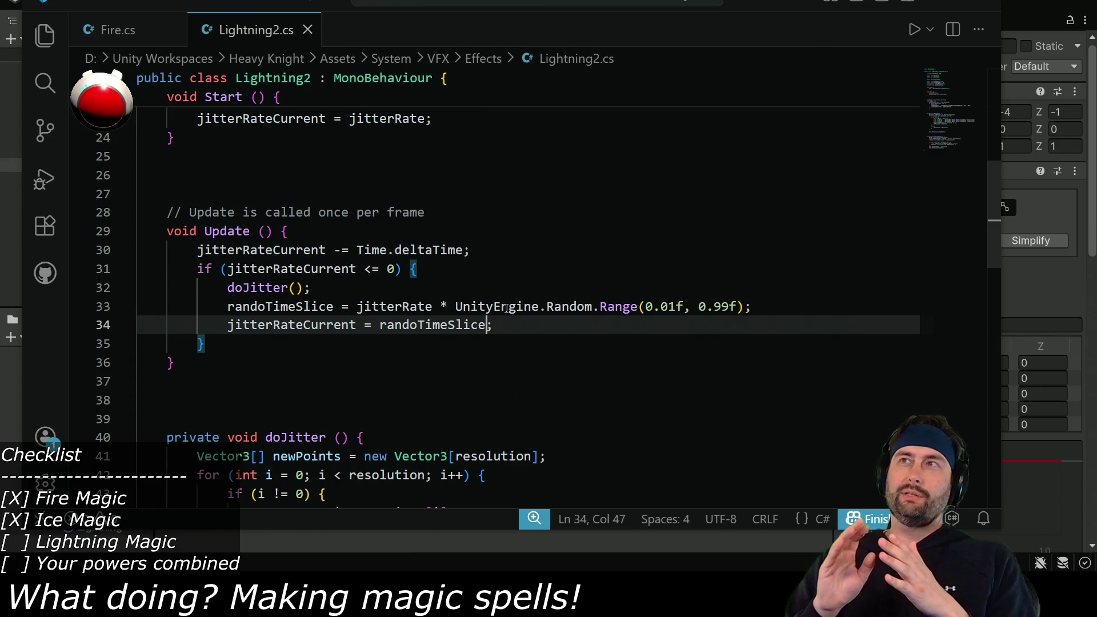
{"action": "scroll", "coordinate": [404, 215], "scroll_direction": "up", "scroll_amount": 3}
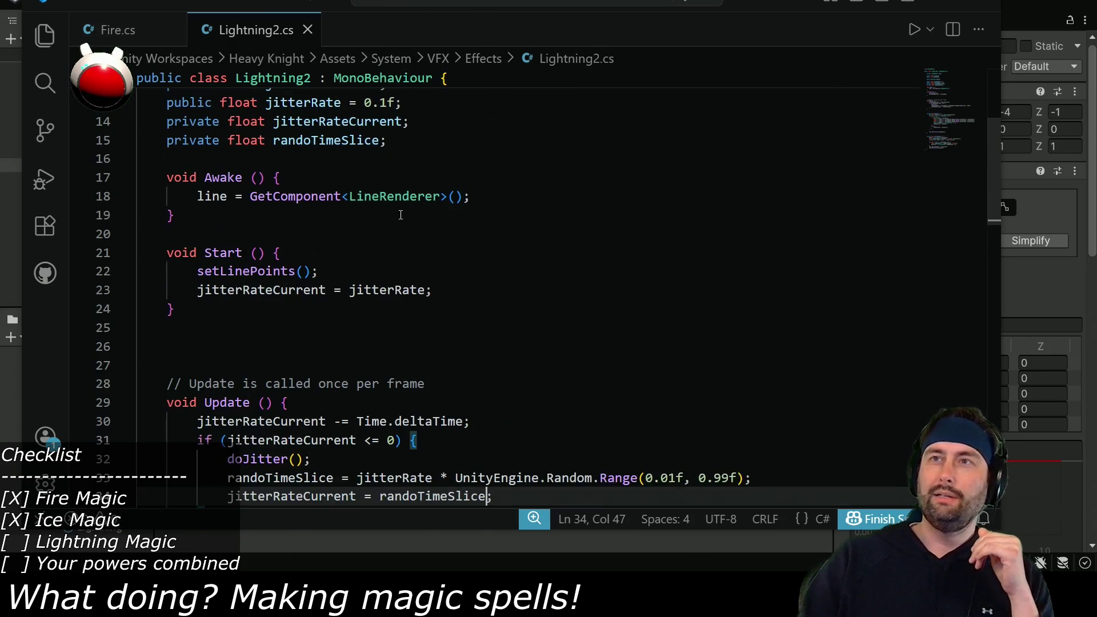
{"action": "scroll", "coordinate": [404, 214], "scroll_direction": "up", "scroll_amount": 2}
{"action": "scroll", "coordinate": [399, 215], "scroll_direction": "down", "scroll_amount": 3}
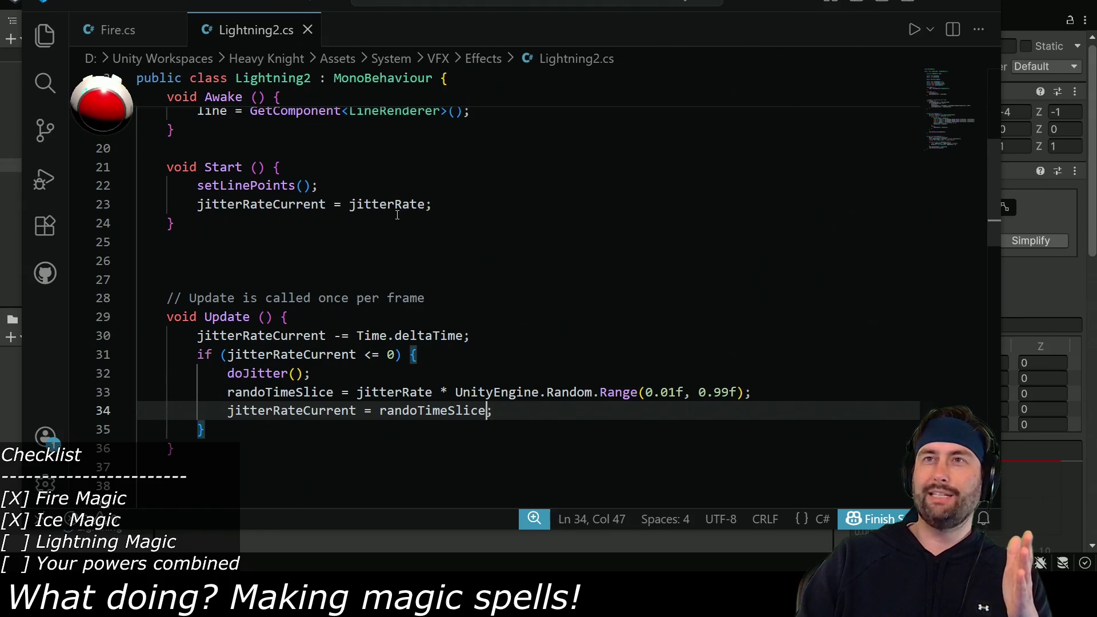
{"action": "key", "text": "alt+Tab"}
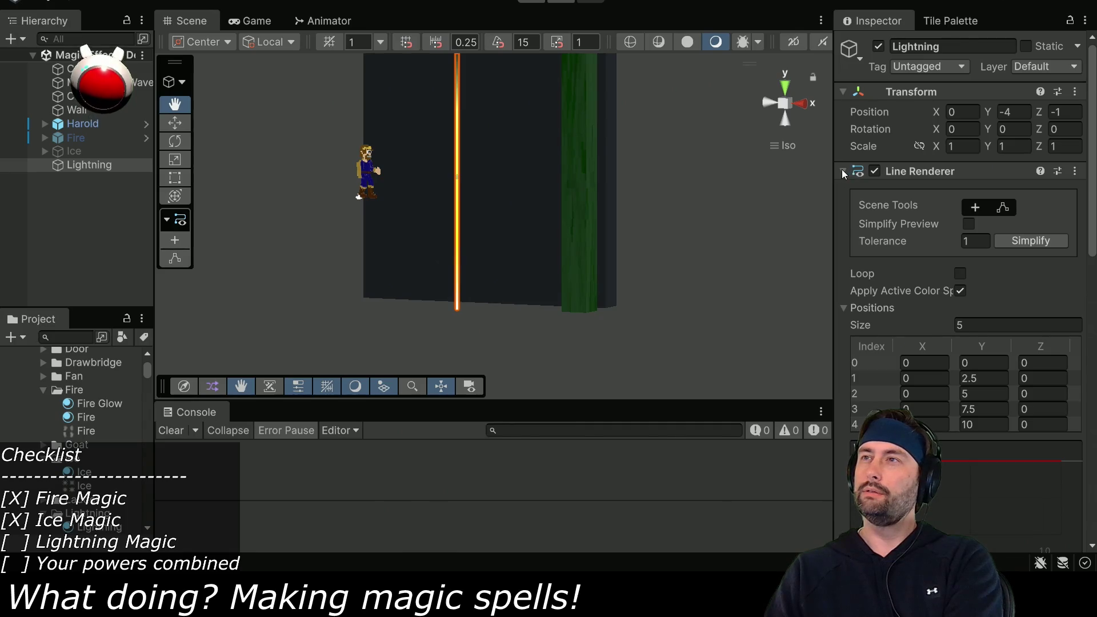
Try a Jitter Rate ending in 75 while the scene plays, then stop
{"action": "left_click", "coordinate": [843, 171]}
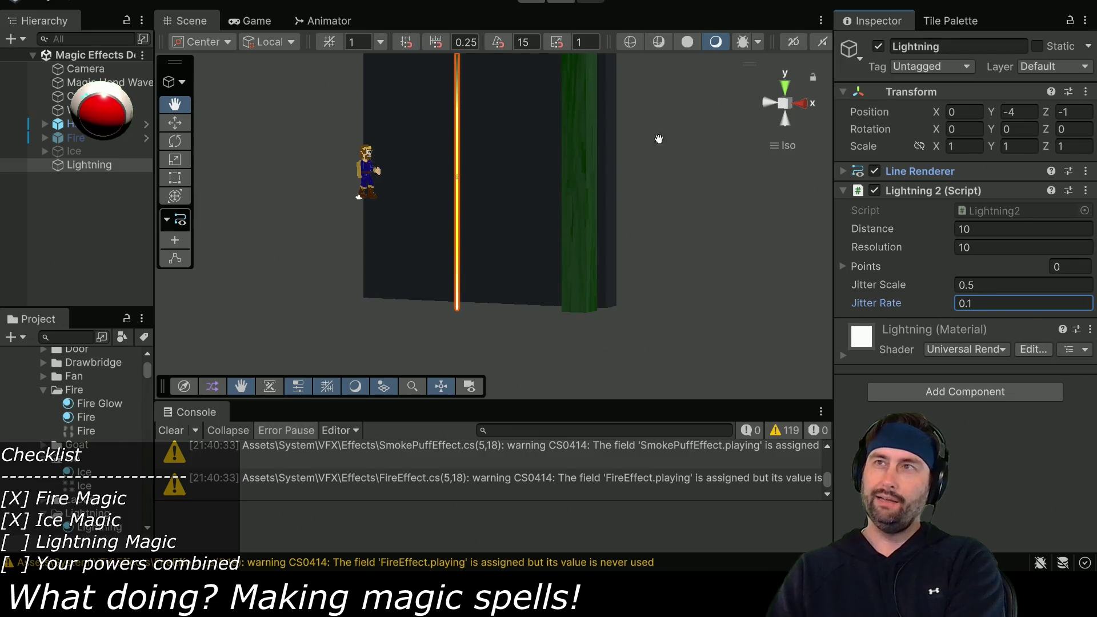
{"action": "key", "text": "ctrl+s"}
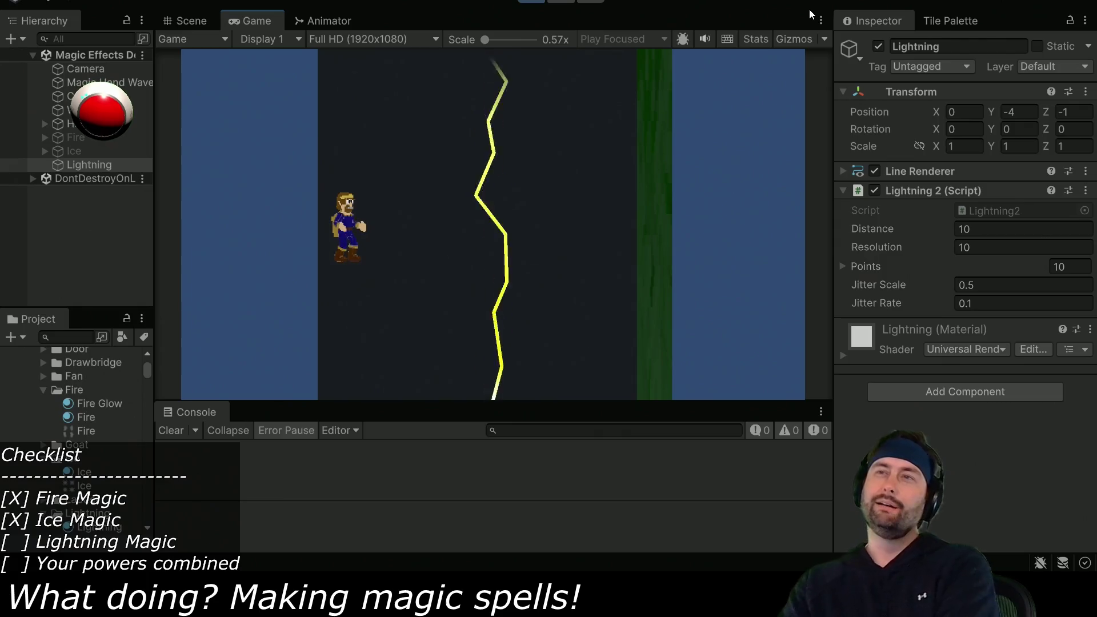
{"action": "left_click", "coordinate": [977, 303]}
{"action": "type", "text": "0.05"}
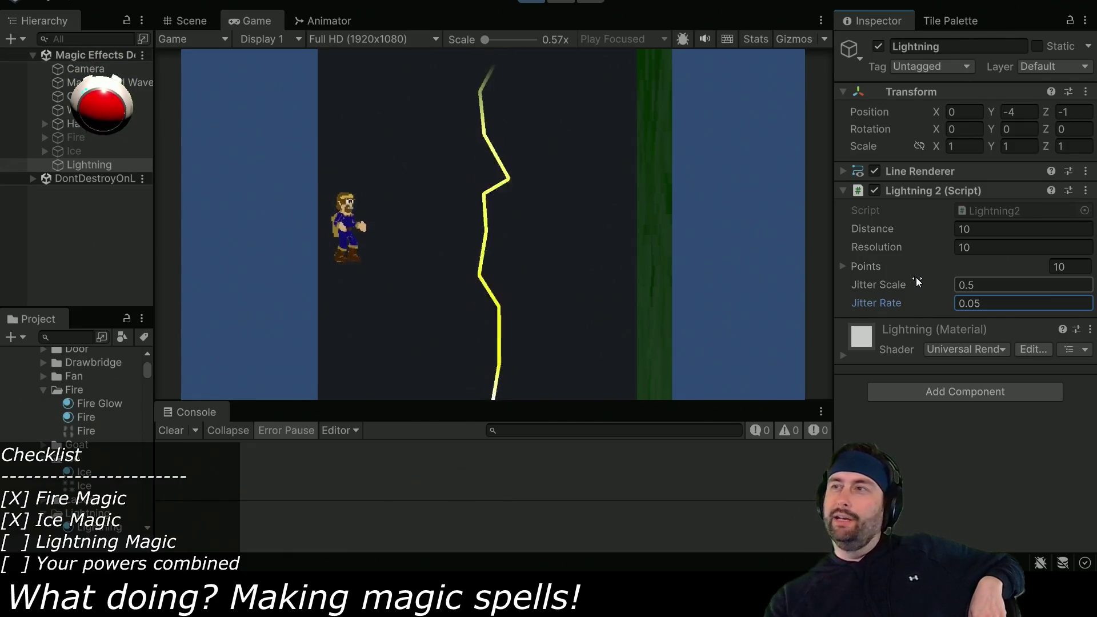
{"action": "left_click_drag", "start_coordinate": [972, 303], "coordinate": [984, 304]}
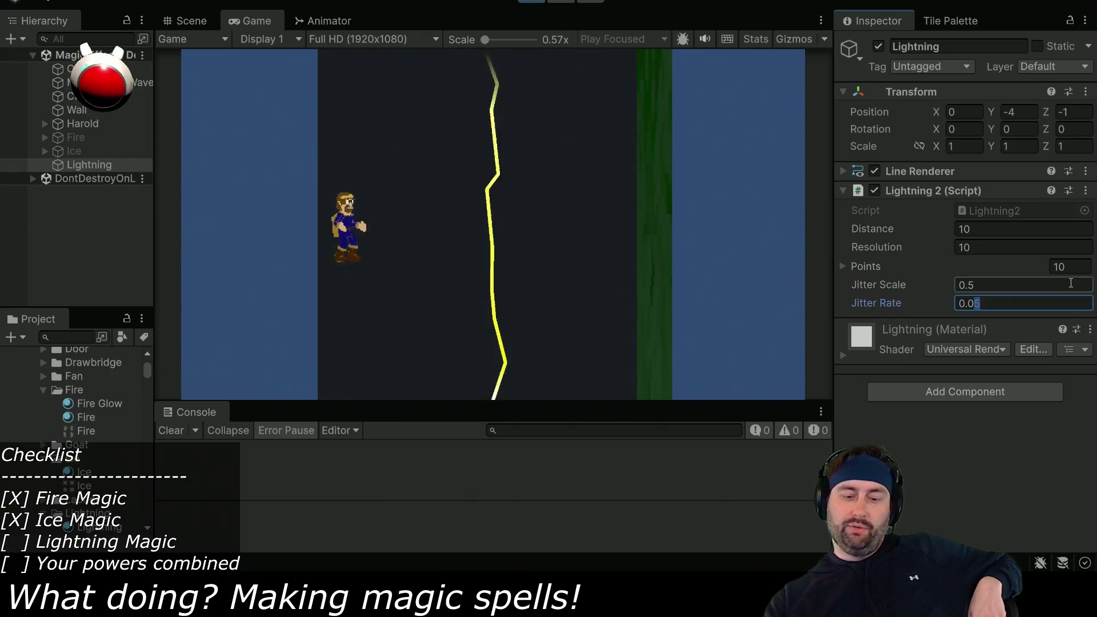
{"action": "type", "text": "75"}
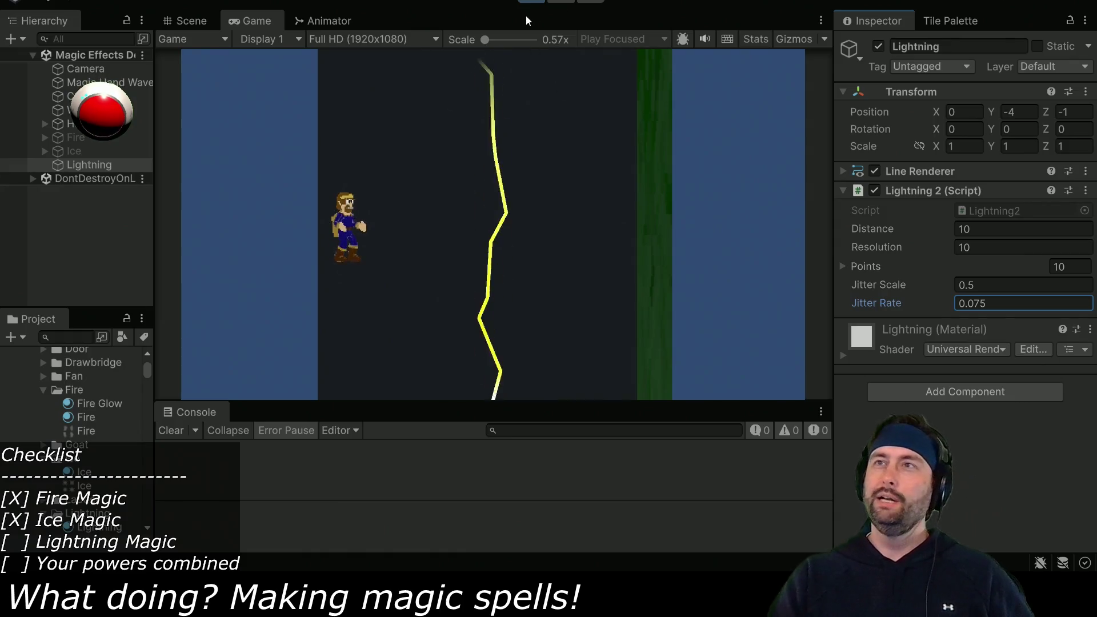
{"action": "key", "text": "ctrl+p"}
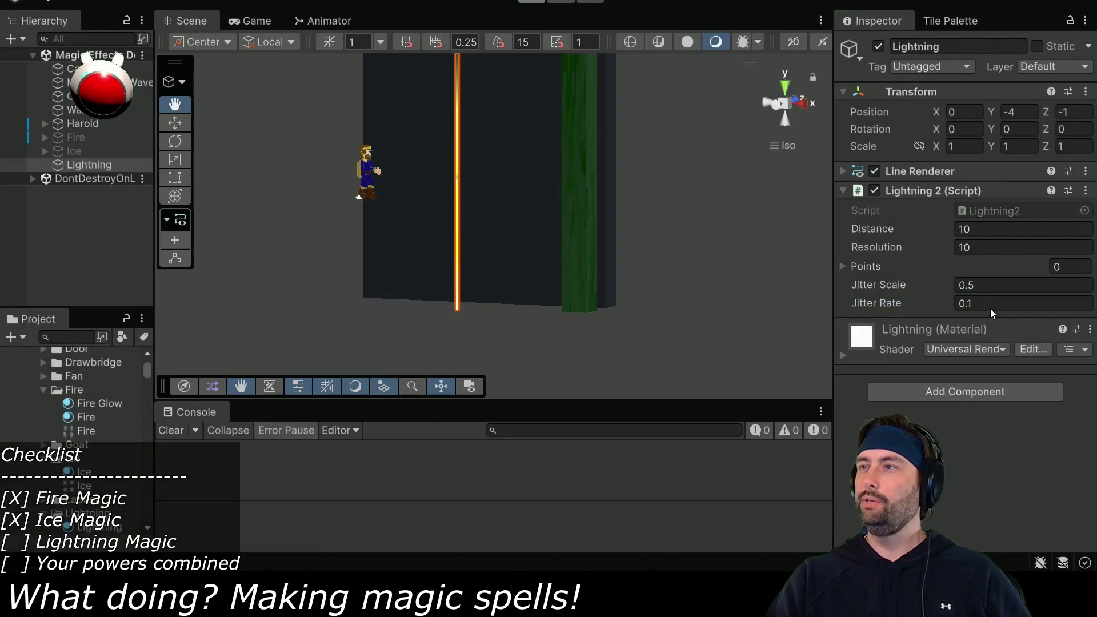
Set Jitter Rate to .075 and Jitter Scale to 0.15 outside play mode
{"action": "left_click", "coordinate": [994, 303]}
{"action": "type", "text": ".0"}
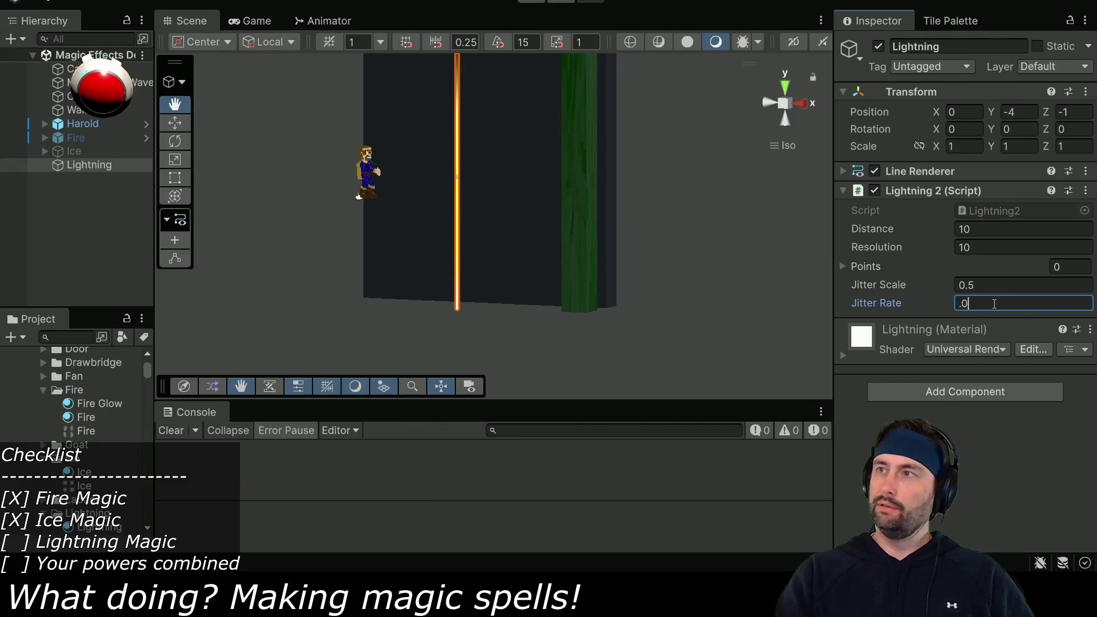
{"action": "type", "text": "75"}
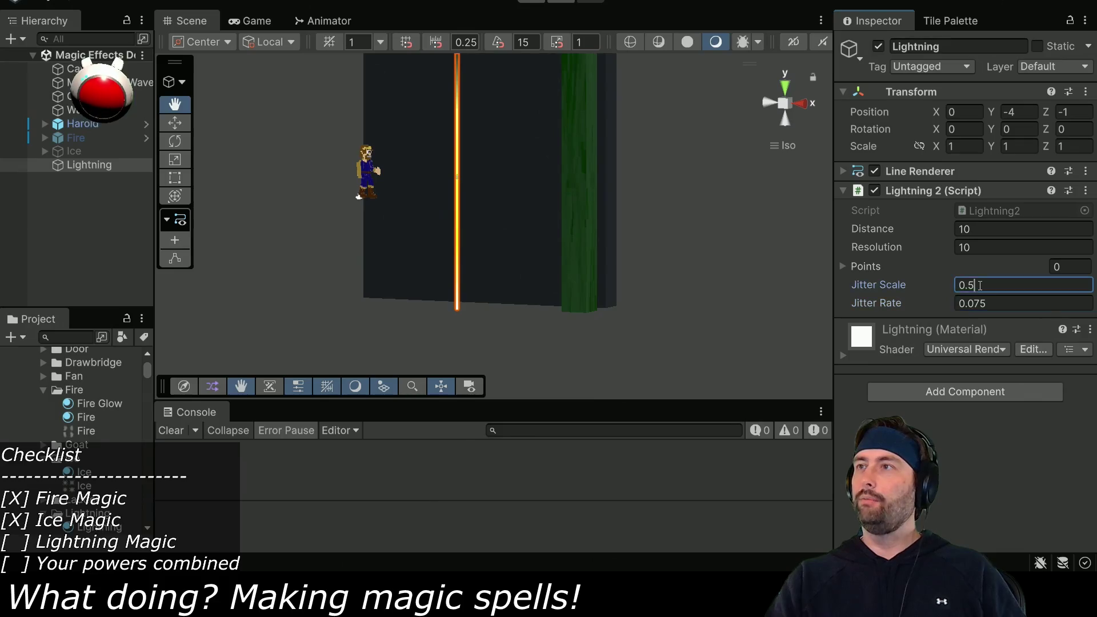
{"action": "left_click", "coordinate": [980, 285]}
{"action": "type", "text": "0.15"}
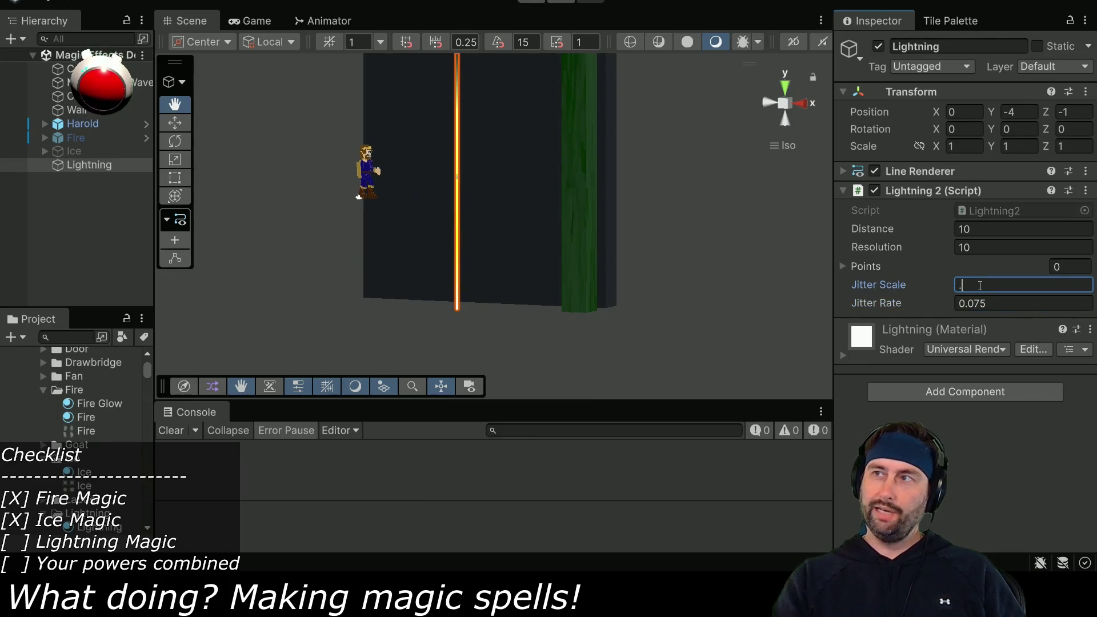
{"action": "key", "text": "alt+Tab"}
{"action": "scroll", "coordinate": [311, 341], "scroll_direction": "down", "scroll_amount": 6}
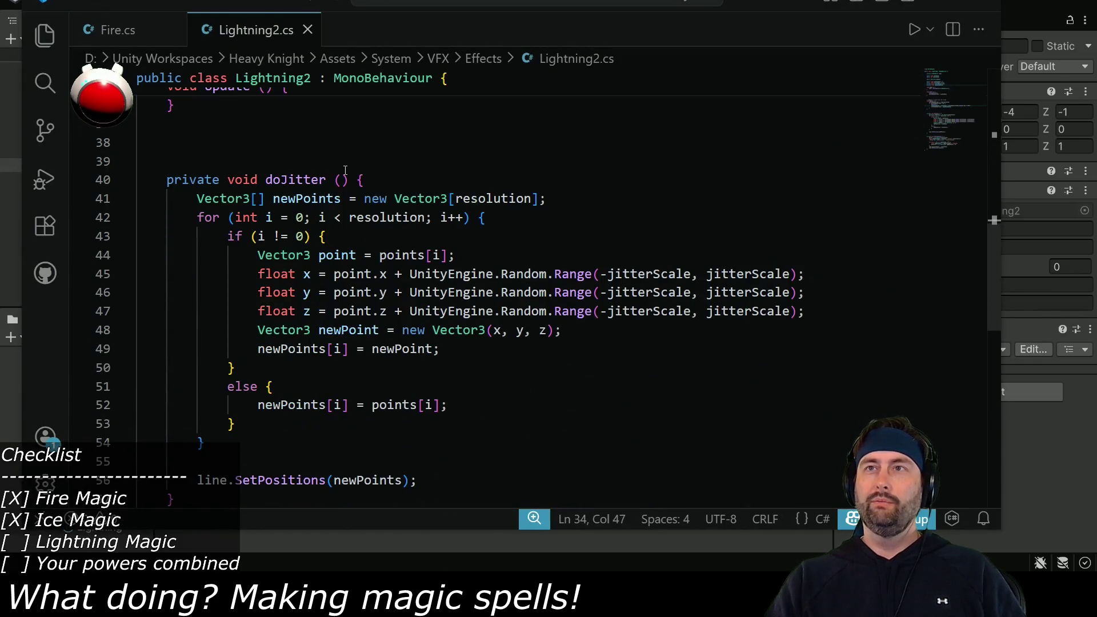
Change the line 43 condition to i != 0 && i != resolution-1
{"action": "scroll", "coordinate": [268, 281], "scroll_direction": "down", "scroll_amount": 1}
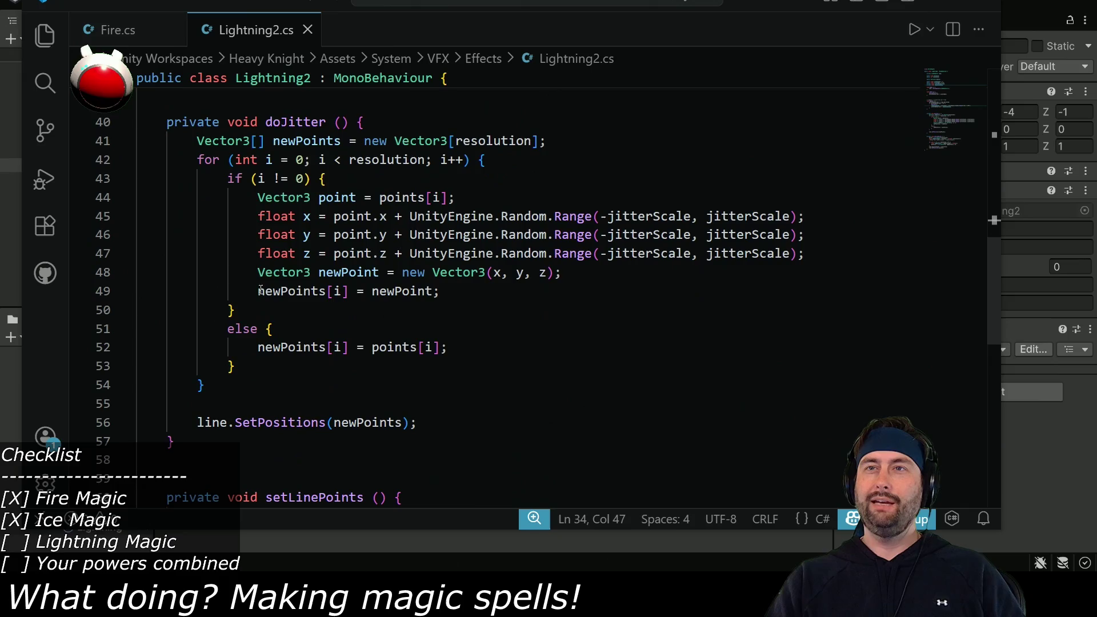
{"action": "left_click", "coordinate": [257, 178]}
{"action": "left_click_drag", "start_coordinate": [257, 179], "coordinate": [303, 178]}
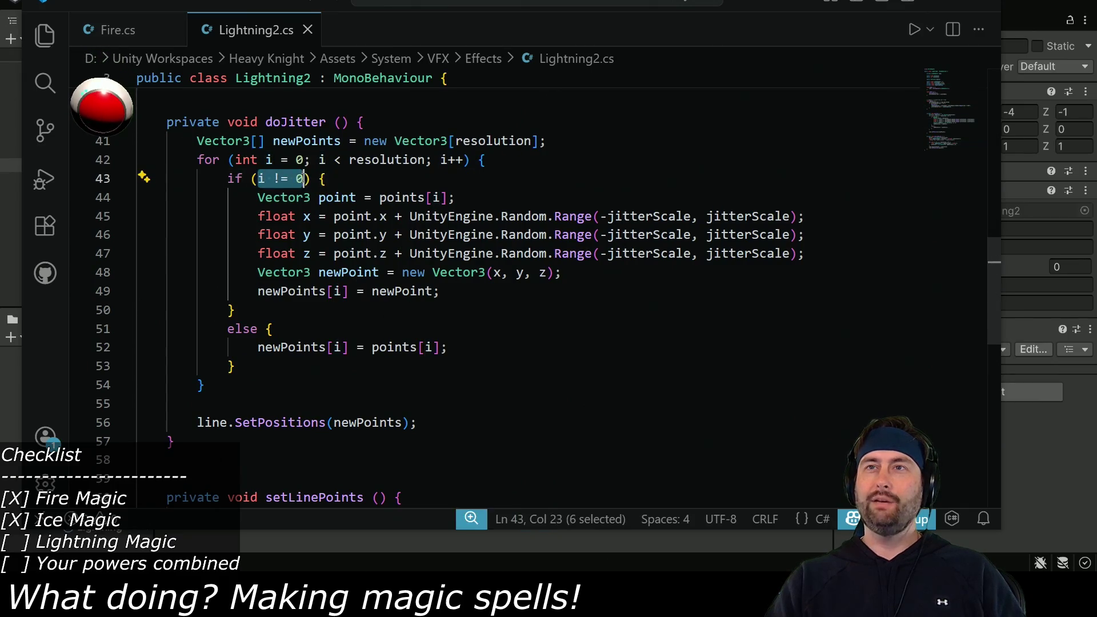
{"action": "double_click", "coordinate": [300, 179]}
{"action": "key", "text": "Right"}
{"action": "type", "text": "&& i != 0"}
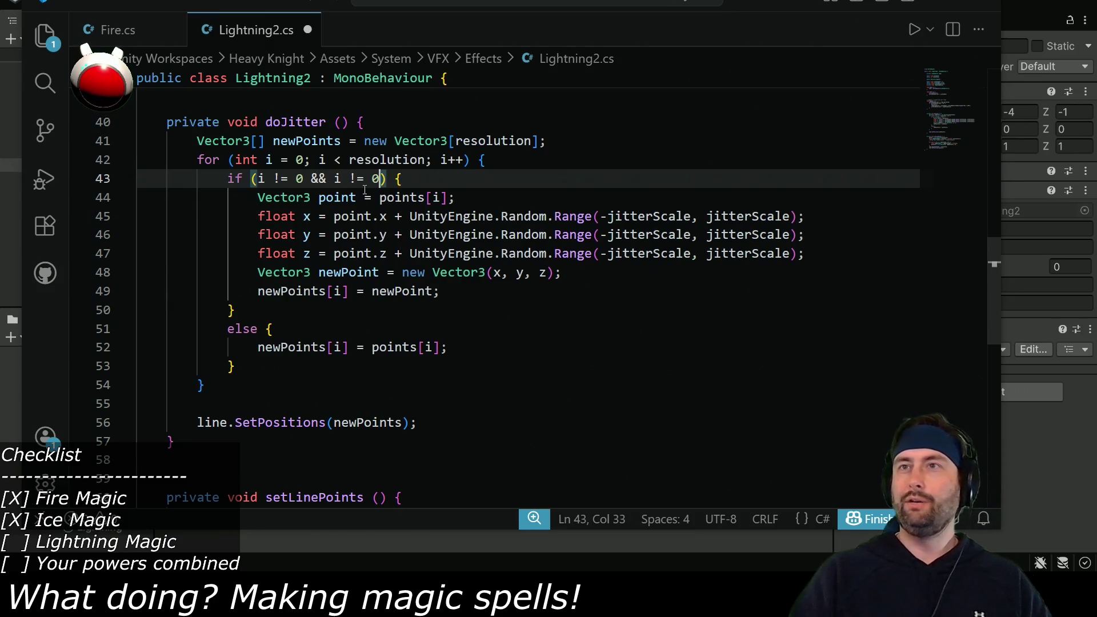
{"action": "double_click", "coordinate": [371, 159]}
{"action": "key", "text": "ctrl+c"}
{"action": "left_click", "coordinate": [372, 178]}
{"action": "key", "text": "Delete"}
{"action": "key", "text": "ctrl+v"}
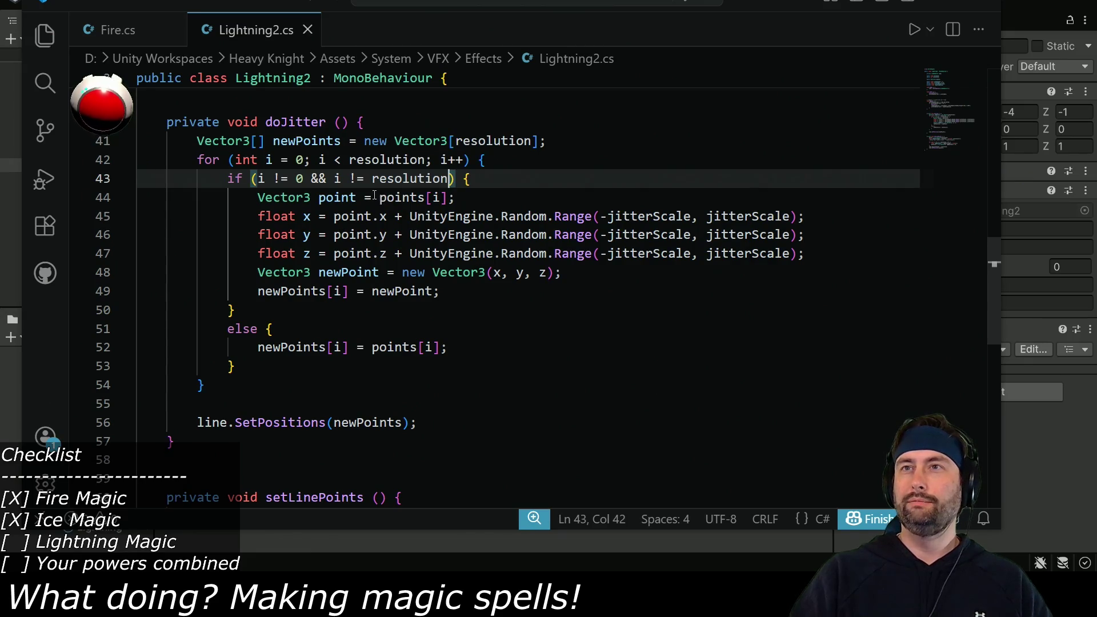
{"action": "type", "text": "-1"}
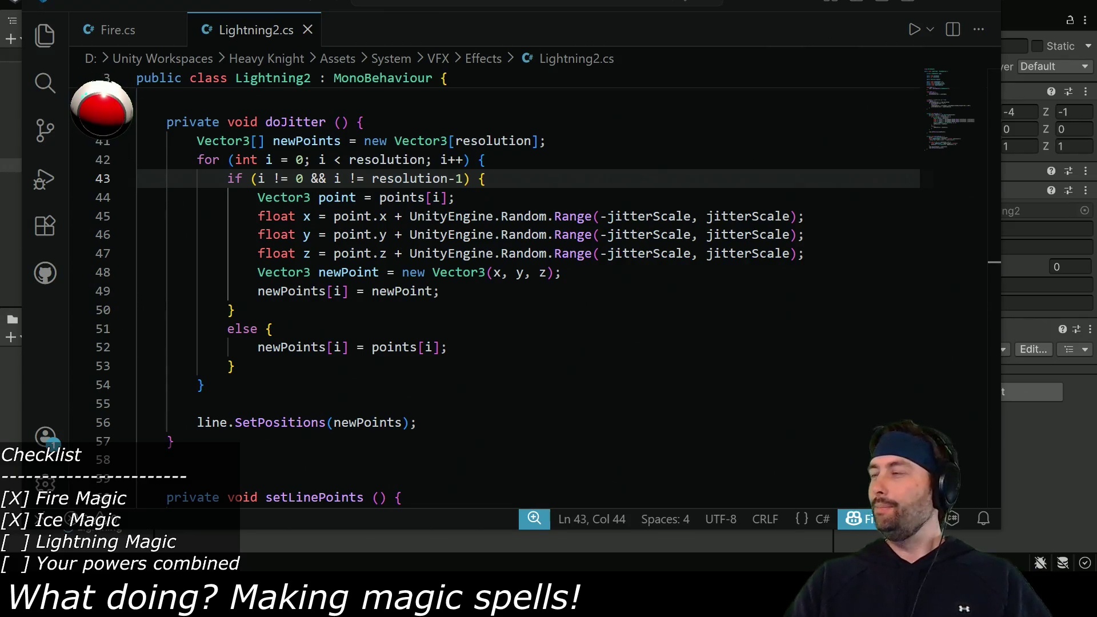
{"action": "key", "text": "alt+Tab"}
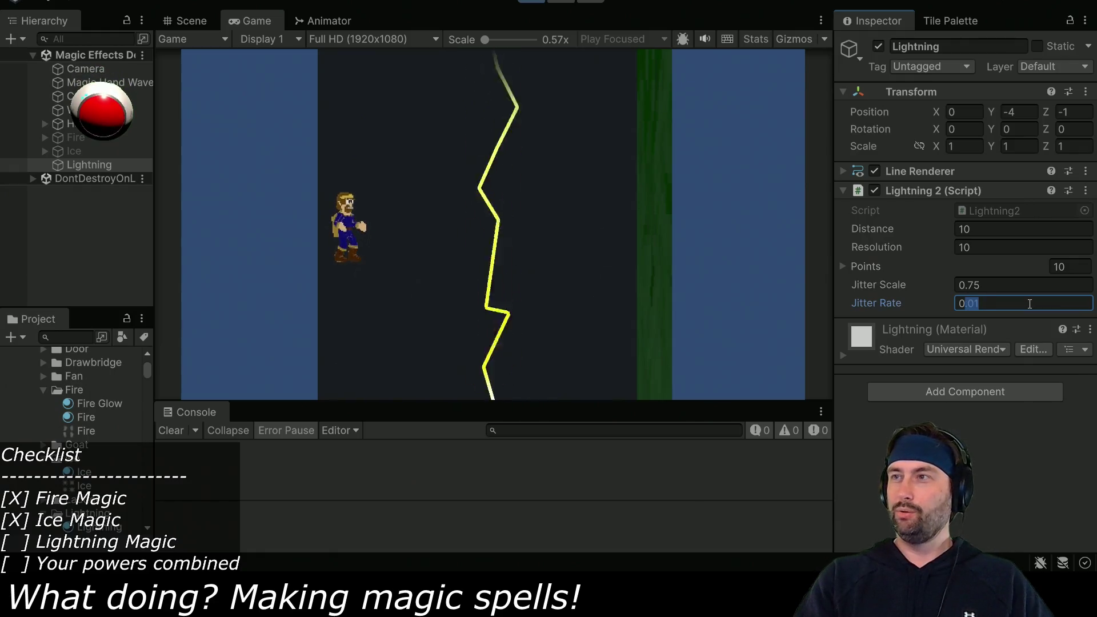
Enter a Jitter Rate of 1 during play, confirm it, and stop play mode
{"action": "type", "text": "1"}
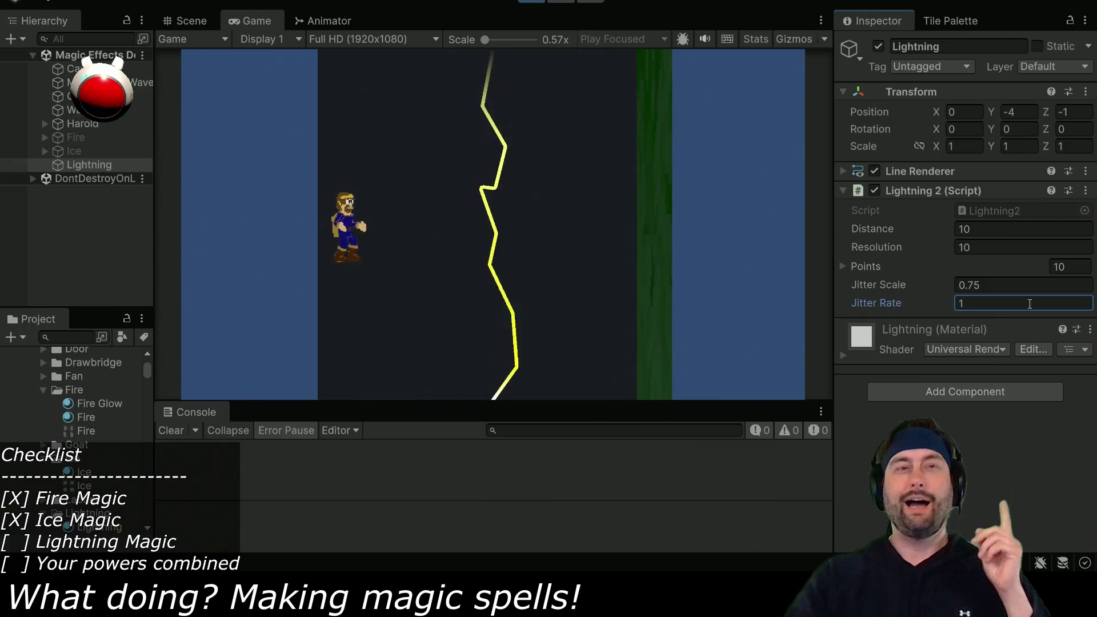
{"action": "left_click", "coordinate": [671, 293]}
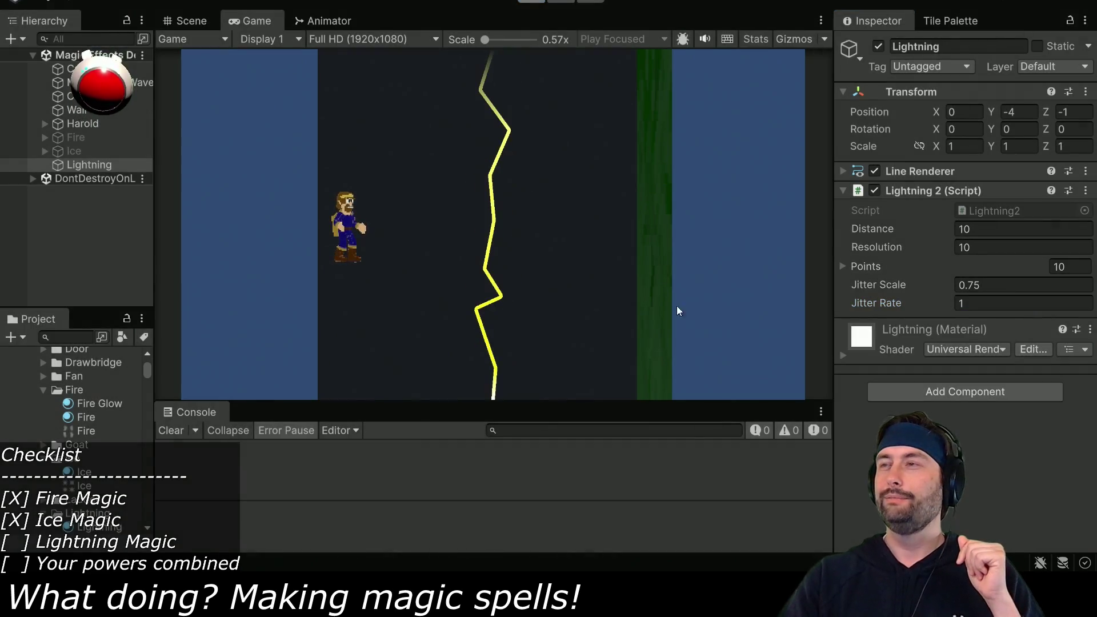
{"action": "key", "text": "ctrl+p"}
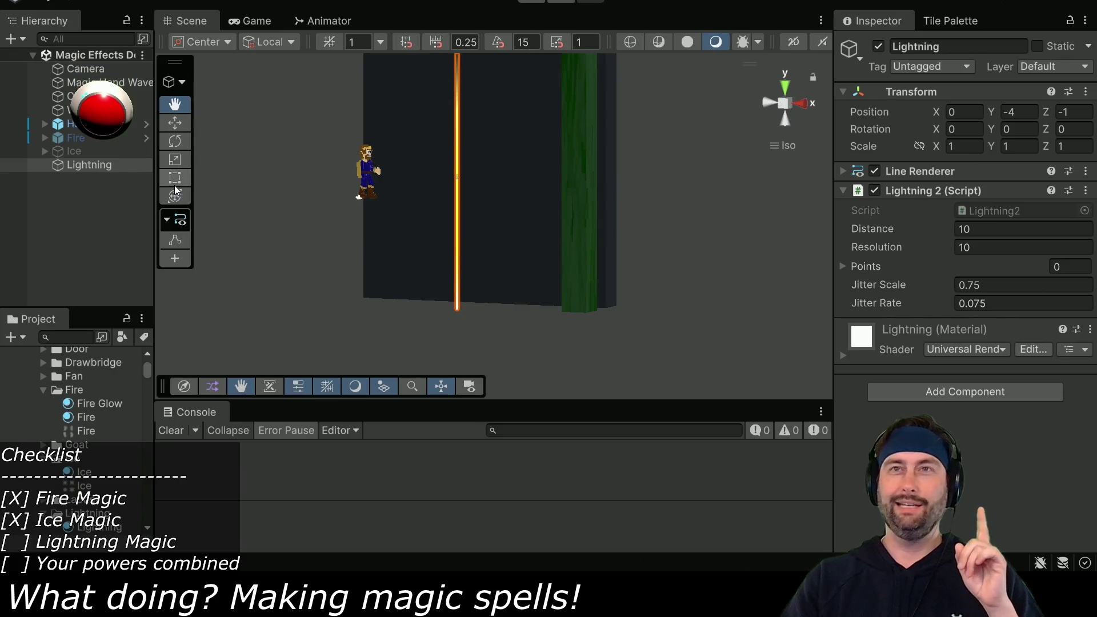
Enable the Fire object, disable Lightning, and start play mode
{"action": "left_click", "coordinate": [90, 150]}
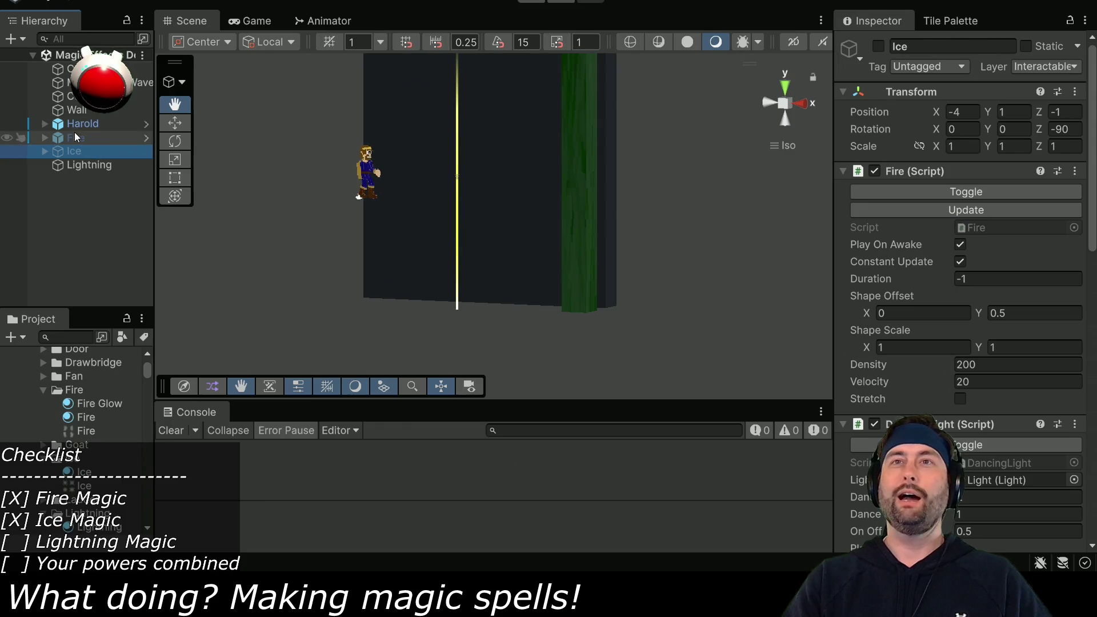
{"action": "left_click", "coordinate": [73, 136]}
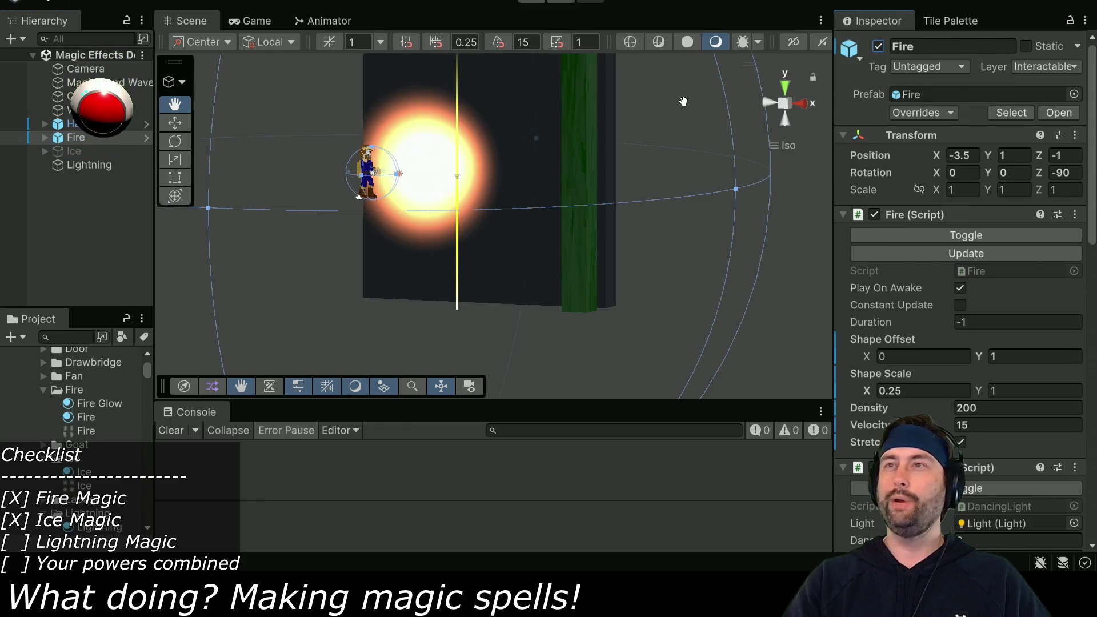
{"action": "left_click", "coordinate": [73, 166]}
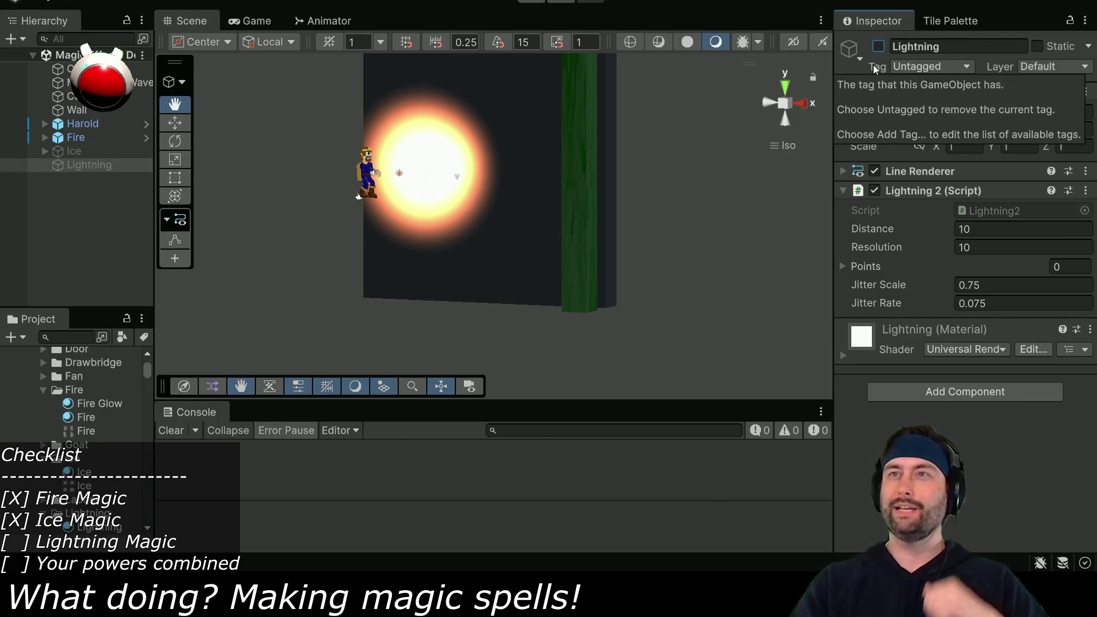
{"action": "left_click", "coordinate": [530, 7]}
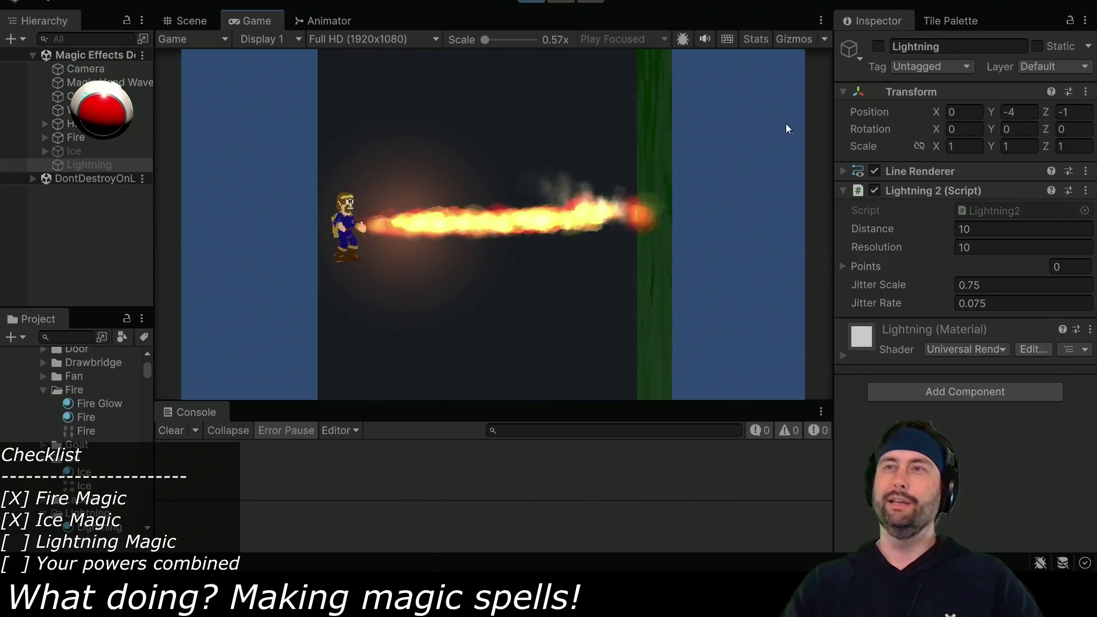
Aim the fire to Rotation Z -95.8, enable Constant Update, and settle Velocity at 43.4
{"action": "left_click", "coordinate": [68, 137]}
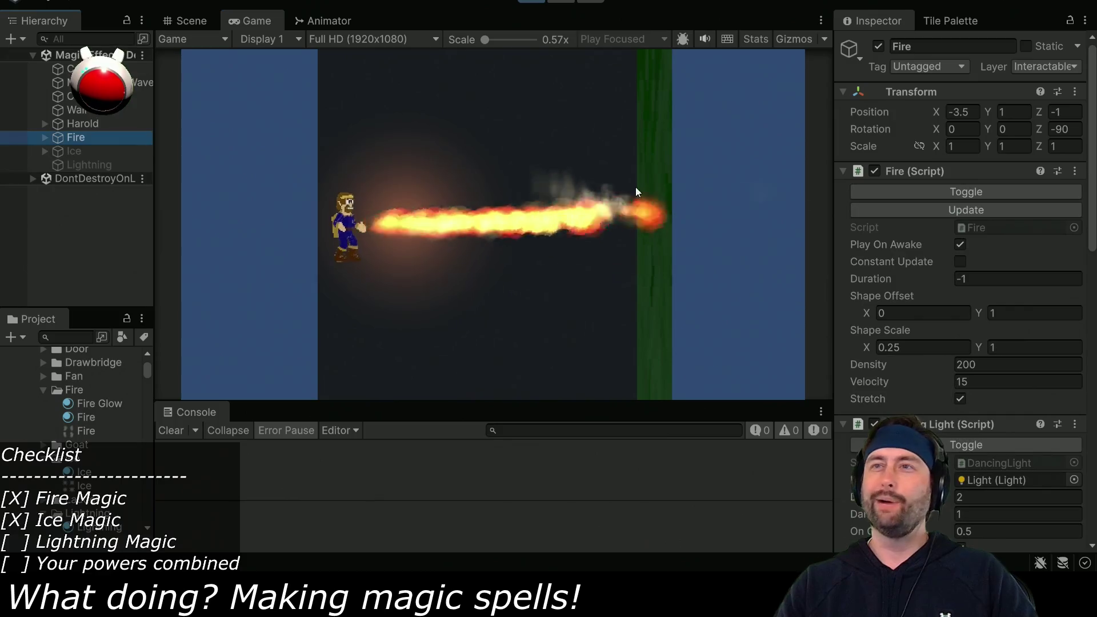
{"action": "mouse_move", "coordinate": [1039, 132]}
{"action": "left_mouse_down"}
{"action": "mouse_move", "coordinate": [225, 123]}
{"action": "mouse_move", "coordinate": [783, 25]}
{"action": "mouse_move", "coordinate": [465, 209]}
{"action": "mouse_move", "coordinate": [615, 244]}
{"action": "mouse_move", "coordinate": [513, 103]}
{"action": "mouse_move", "coordinate": [877, 284]}
{"action": "mouse_move", "coordinate": [448, 271]}
{"action": "mouse_move", "coordinate": [899, 276]}
{"action": "mouse_move", "coordinate": [670, 276]}
{"action": "mouse_move", "coordinate": [691, 273]}
{"action": "left_mouse_up"}
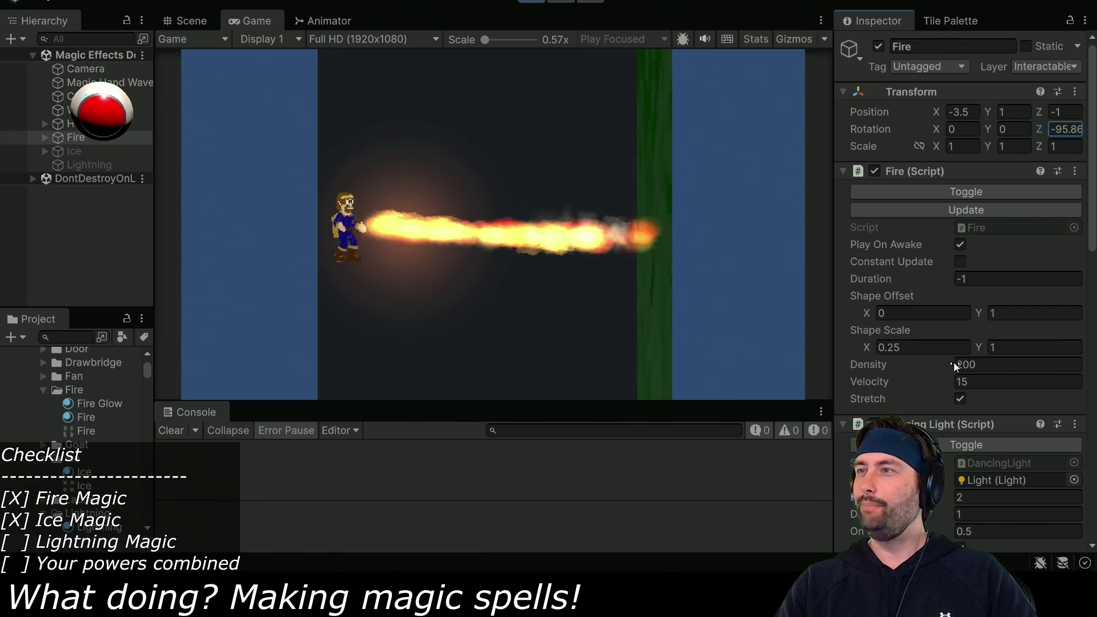
{"action": "left_click", "coordinate": [959, 382]}
{"action": "type", "text": "310"}
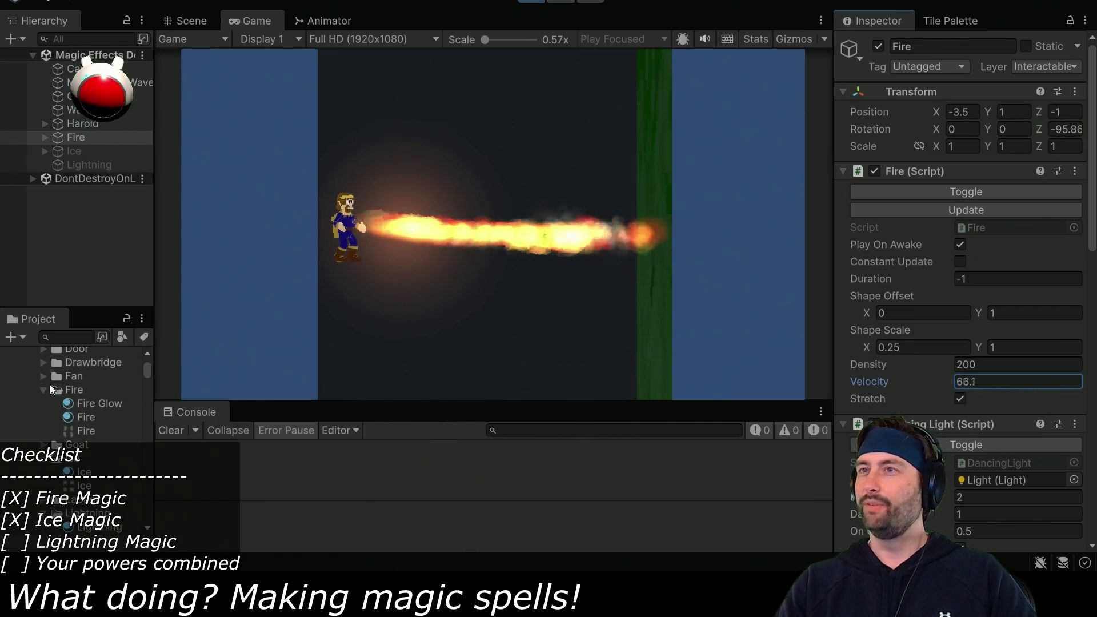
{"action": "key", "text": "BackSpace"}
{"action": "key", "text": "BackSpace"}
{"action": "key", "text": "BackSpace"}
{"action": "type", "text": "477"}
{"action": "key", "text": "Return"}
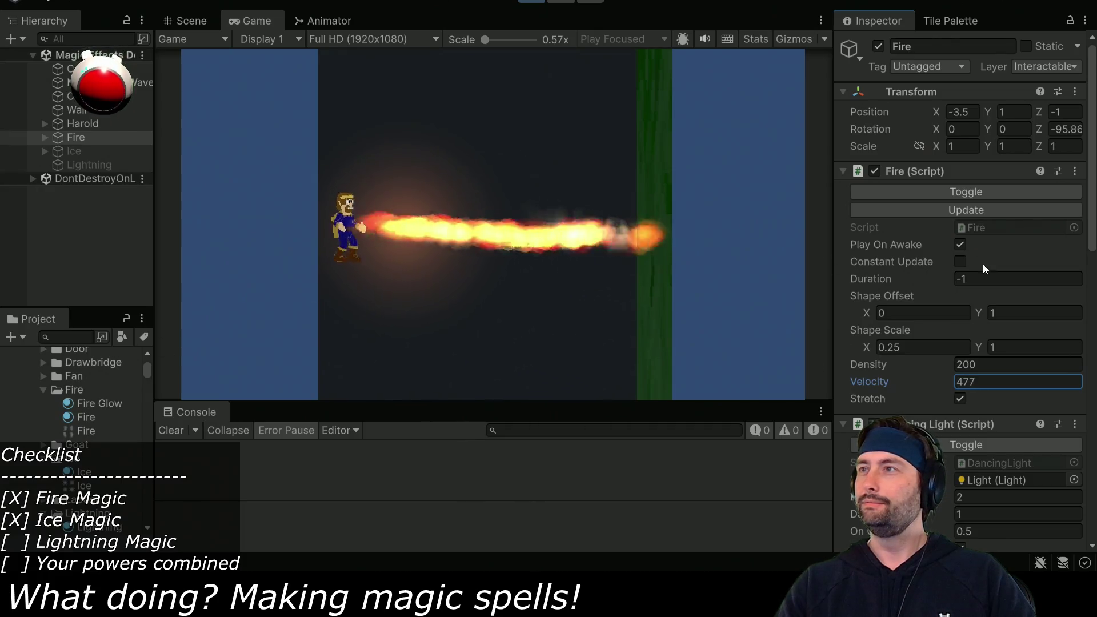
{"action": "left_click", "coordinate": [960, 261]}
{"action": "mouse_move", "coordinate": [947, 383]}
{"action": "left_mouse_down"}
{"action": "mouse_move", "coordinate": [349, 376]}
{"action": "mouse_move", "coordinate": [455, 327]}
{"action": "mouse_move", "coordinate": [72, 362]}
{"action": "mouse_move", "coordinate": [479, 415]}
{"action": "mouse_move", "coordinate": [198, 402]}
{"action": "mouse_move", "coordinate": [1022, 376]}
{"action": "left_mouse_up"}
{"action": "mouse_move", "coordinate": [1038, 130]}
{"action": "left_mouse_down"}
{"action": "mouse_move", "coordinate": [1027, 126]}
{"action": "mouse_move", "coordinate": [1050, 127]}
{"action": "mouse_move", "coordinate": [1026, 135]}
{"action": "mouse_move", "coordinate": [1037, 134]}
{"action": "left_mouse_up"}
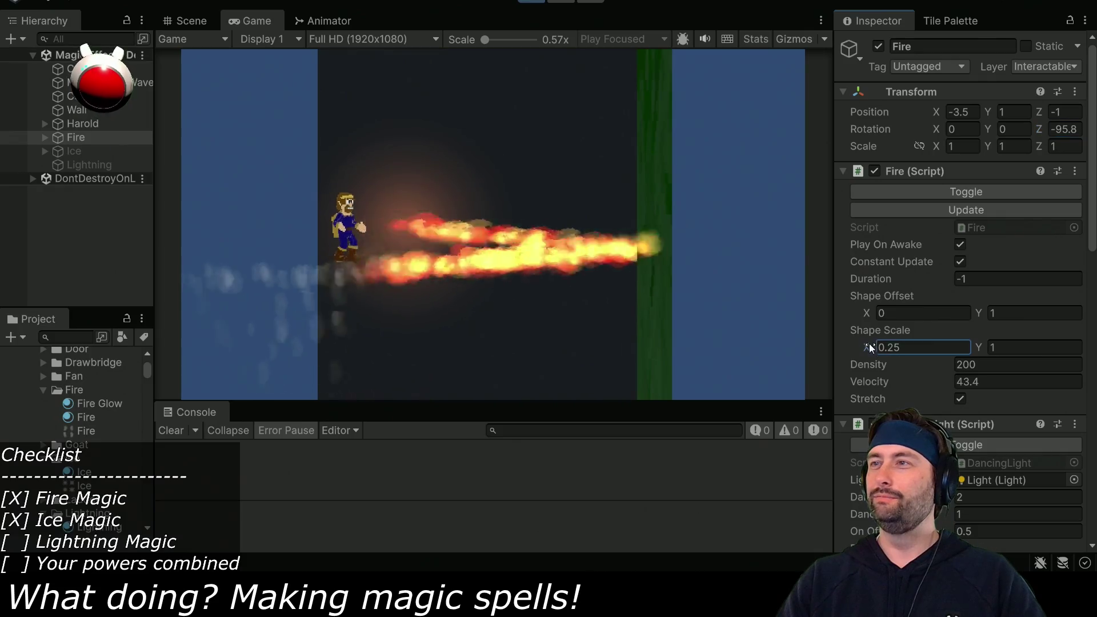
Set the fire's Shape Scale X to 7.1 and widen Scale Y, then stop play mode
{"action": "left_click", "coordinate": [890, 347]}
{"action": "type", "text": "7.5"}
{"action": "key", "text": "BackSpace"}
{"action": "key", "text": "BackSpace"}
{"action": "key", "text": "BackSpace"}
{"action": "type", "text": "8.1"}
{"action": "key", "text": "BackSpace"}
{"action": "key", "text": "BackSpace"}
{"action": "key", "text": "BackSpace"}
{"action": "type", "text": "7.1"}
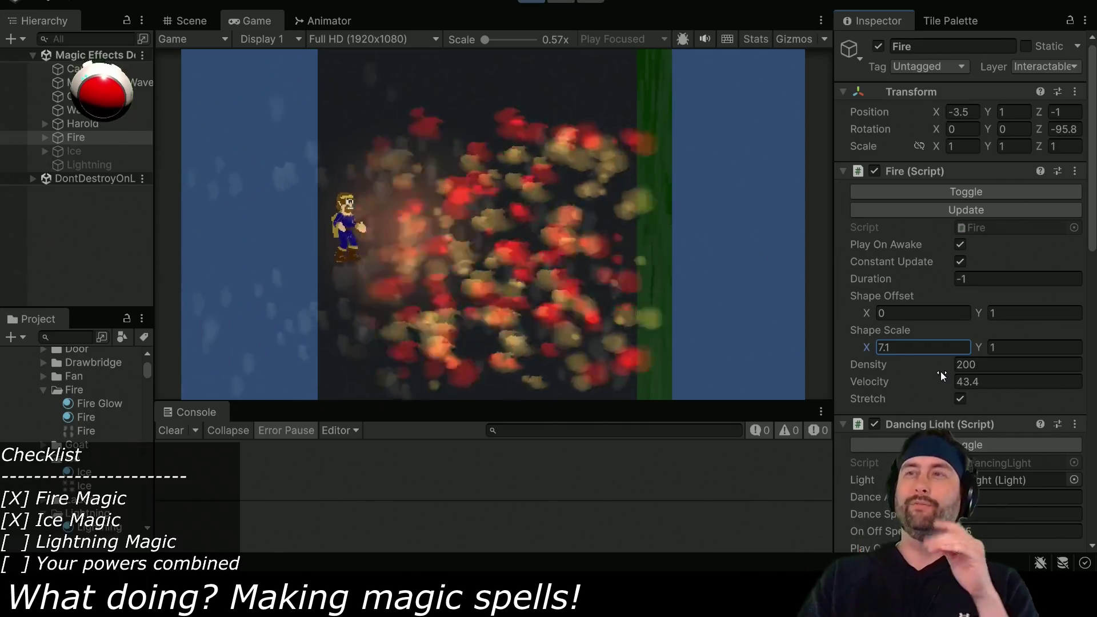
{"action": "left_click_drag", "start_coordinate": [977, 347], "coordinate": [1080, 352]}
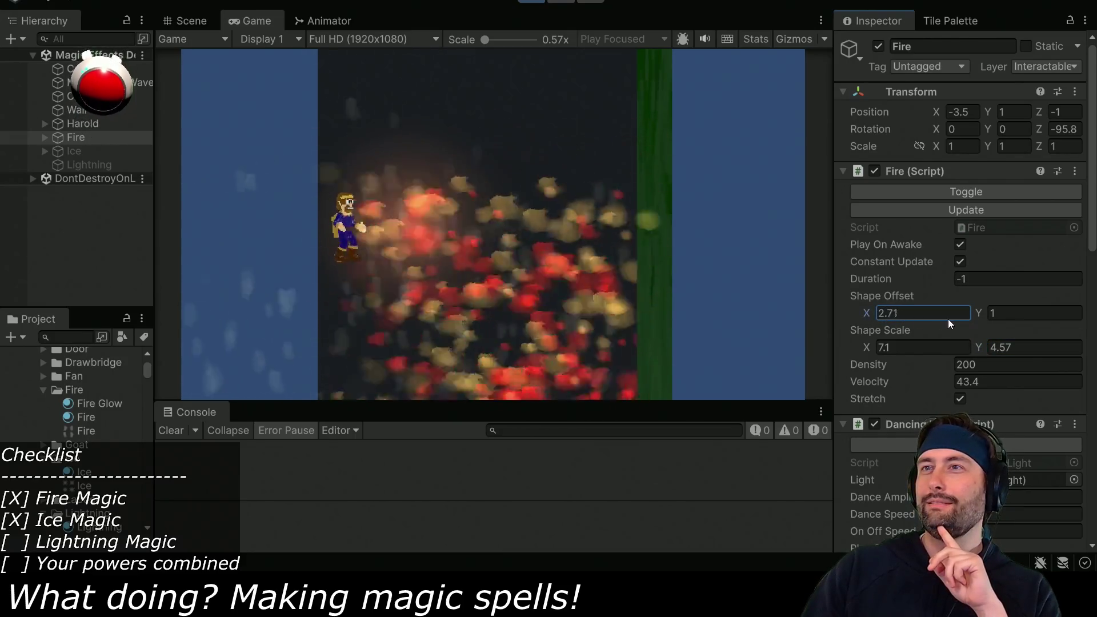
{"action": "left_click", "coordinate": [536, 5]}
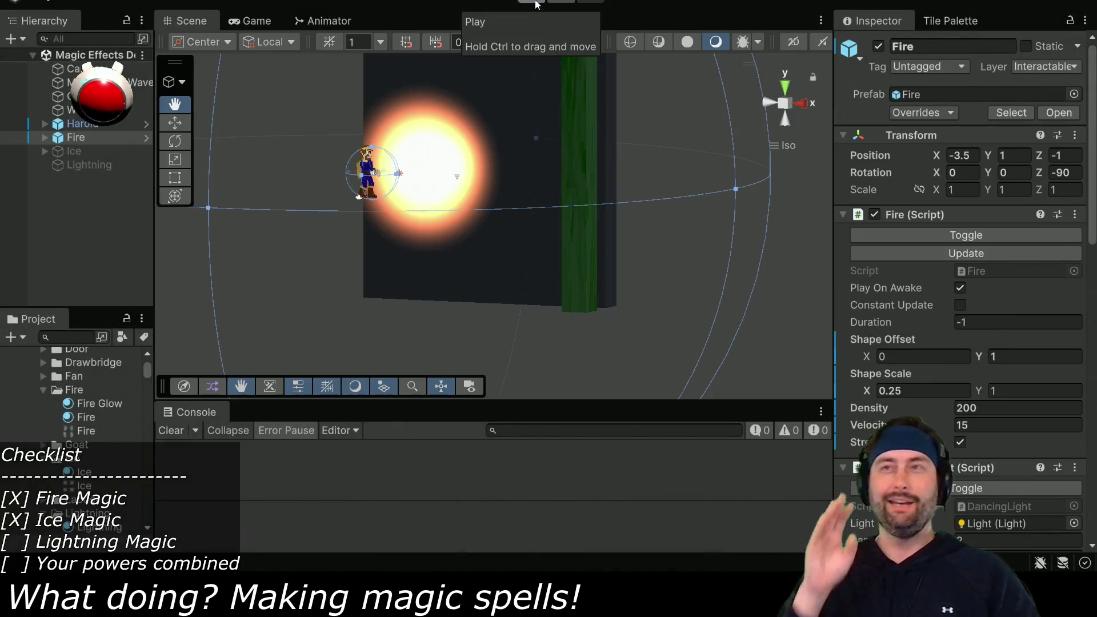
Disable Fire, enable the Ice object, and start play mode
{"action": "left_click", "coordinate": [878, 46]}
{"action": "left_click", "coordinate": [80, 154]}
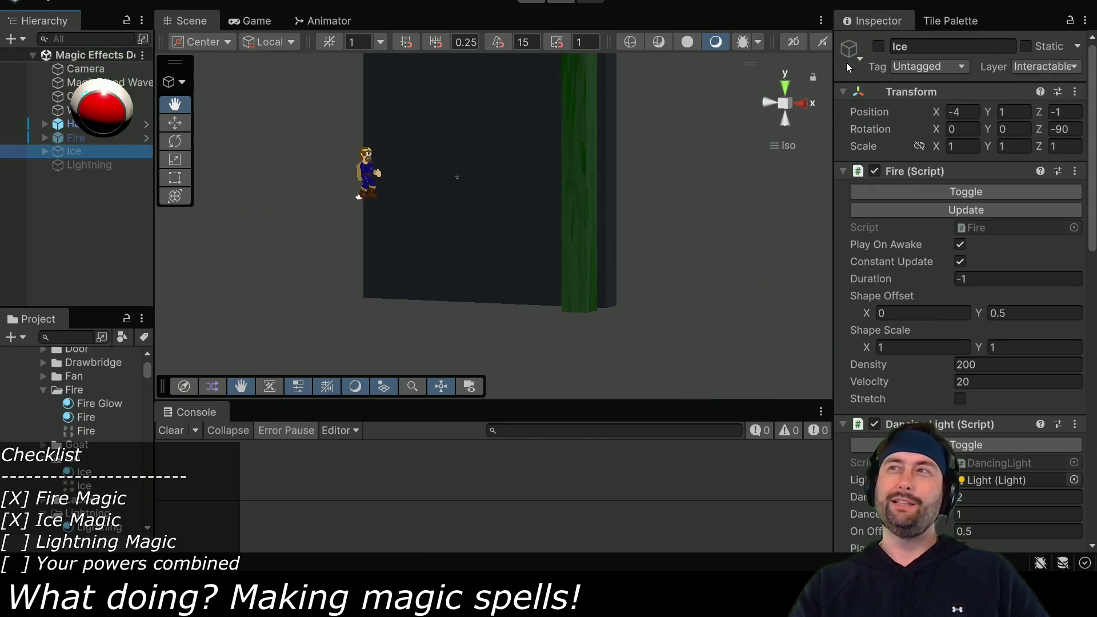
{"action": "left_click", "coordinate": [878, 46]}
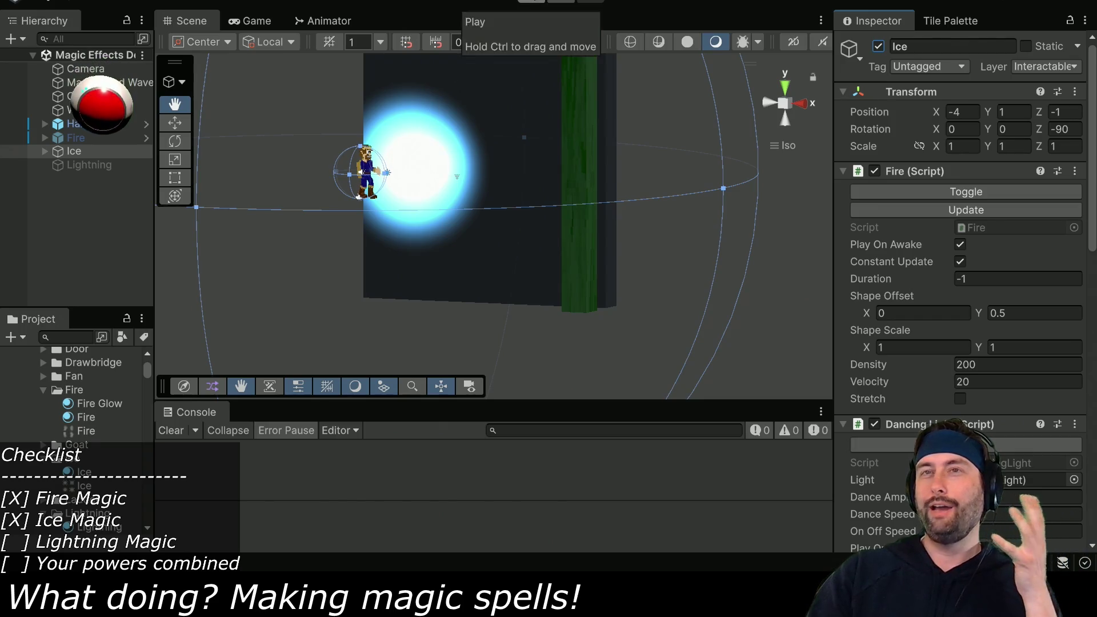
{"action": "left_click", "coordinate": [531, 3]}
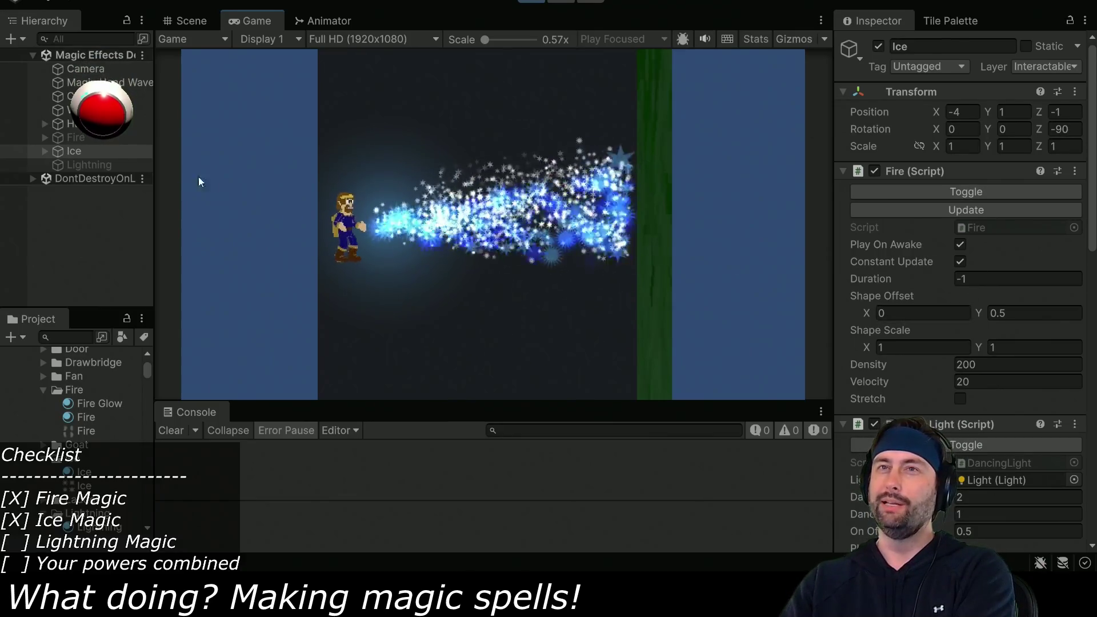
Sweep the ice spray's Rotation Z back and forth to test aim angles
{"action": "left_click_drag", "start_coordinate": [1038, 131], "coordinate": [1084, 132]}
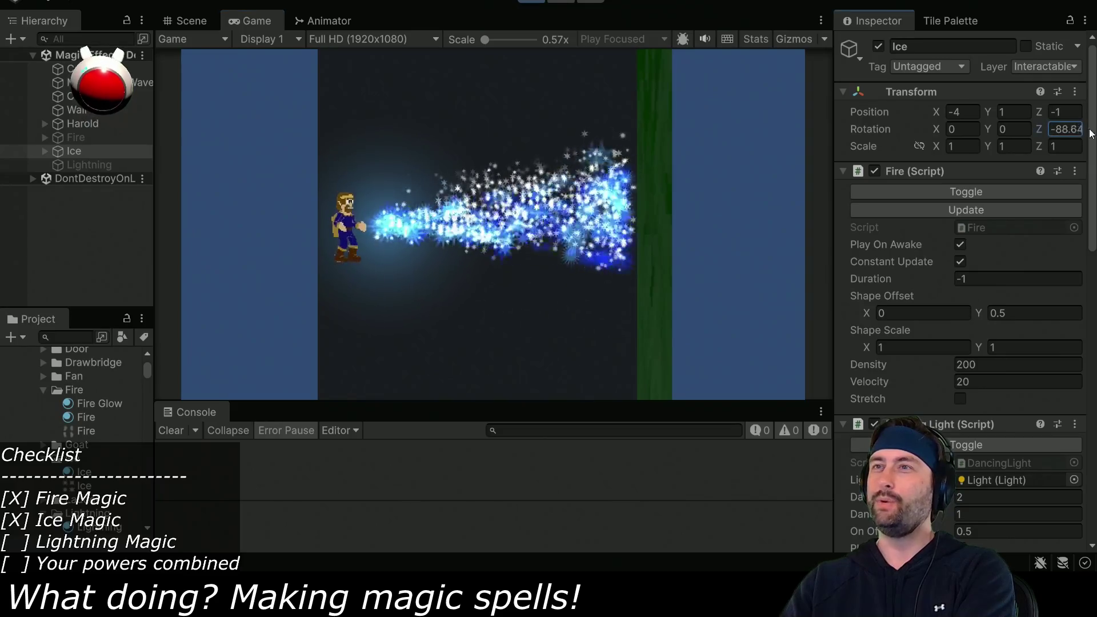
{"action": "mouse_move", "coordinate": [809, 150]}
{"action": "left_mouse_down"}
{"action": "mouse_move", "coordinate": [348, 103]}
{"action": "mouse_move", "coordinate": [394, 114]}
{"action": "mouse_move", "coordinate": [282, 138]}
{"action": "mouse_move", "coordinate": [1038, 129]}
{"action": "left_mouse_up"}
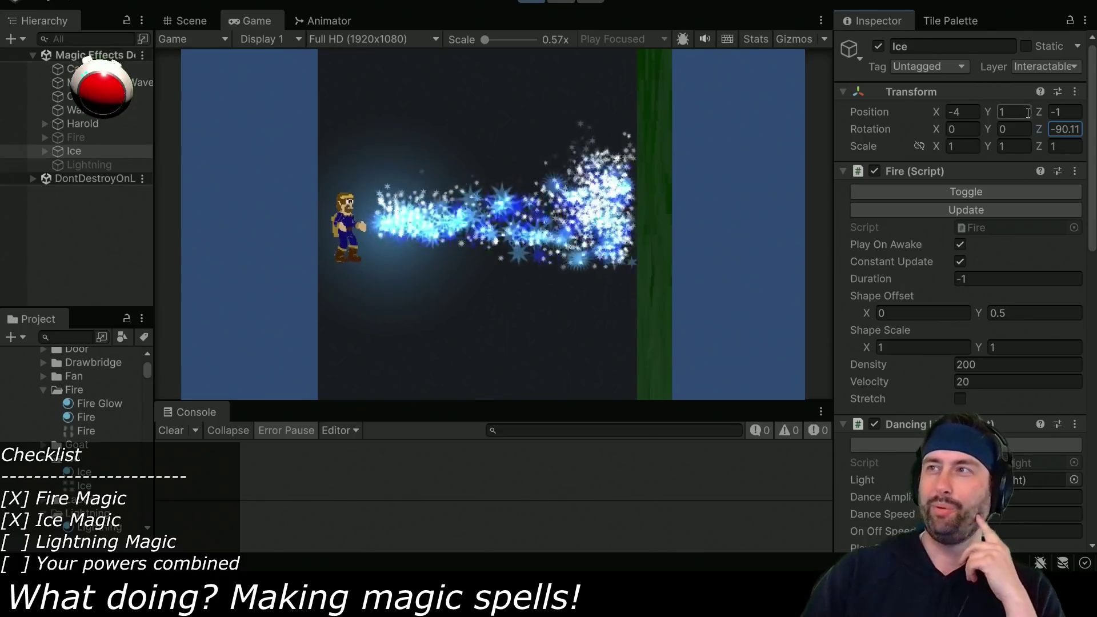
{"action": "left_click_drag", "start_coordinate": [1039, 129], "coordinate": [880, 132]}
{"action": "mouse_move", "coordinate": [808, 155]}
{"action": "left_mouse_down"}
{"action": "mouse_move", "coordinate": [1041, 134]}
{"action": "mouse_move", "coordinate": [1026, 125]}
{"action": "left_mouse_up"}
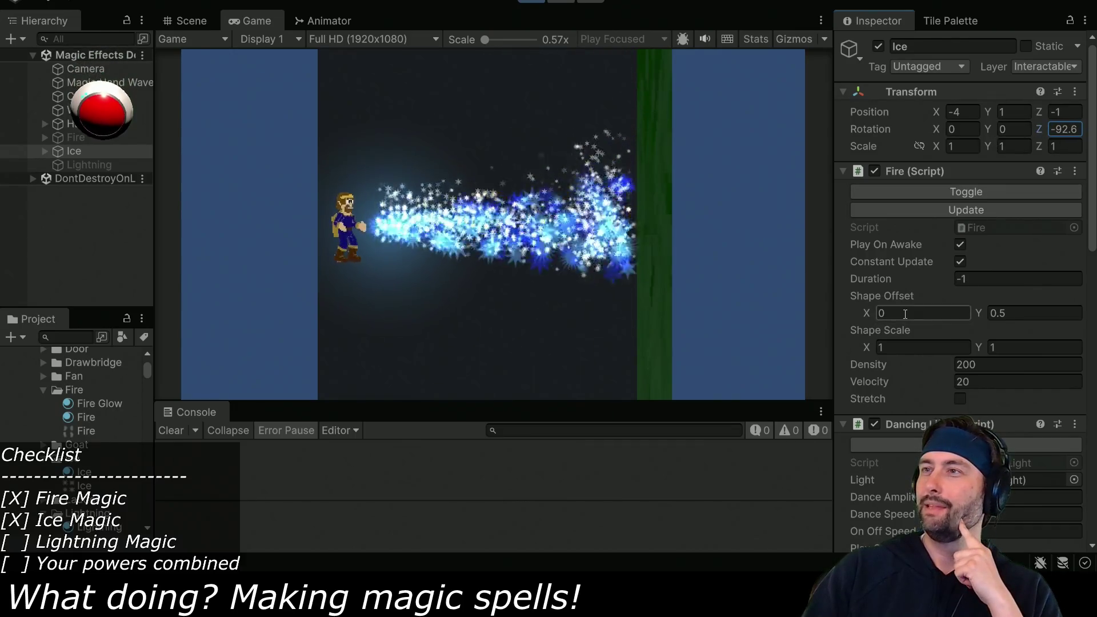
Scrub the ice Velocity to 14.9 and enable Stretch
{"action": "scroll", "coordinate": [939, 316], "scroll_direction": "down", "scroll_amount": 3}
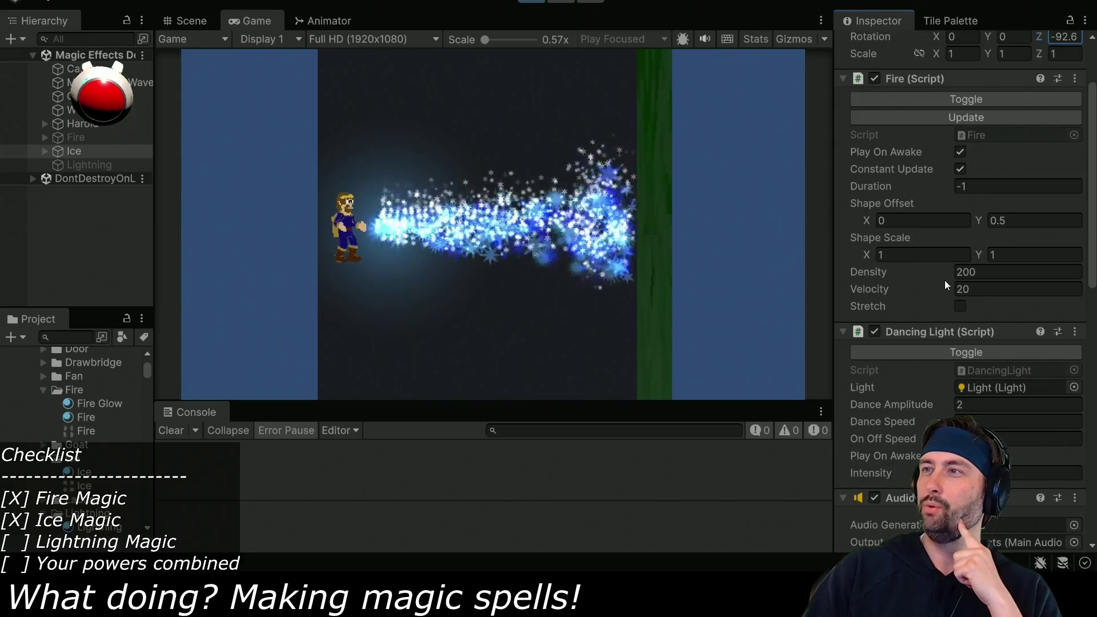
{"action": "left_click_drag", "start_coordinate": [951, 286], "coordinate": [913, 287]}
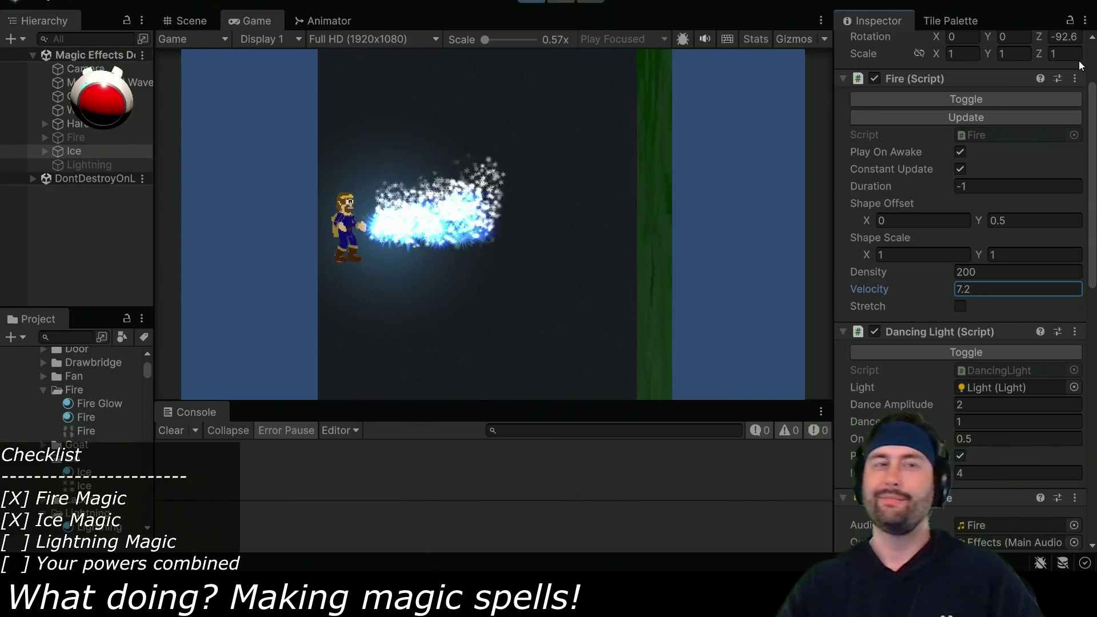
{"action": "left_click_drag", "start_coordinate": [950, 289], "coordinate": [989, 289]}
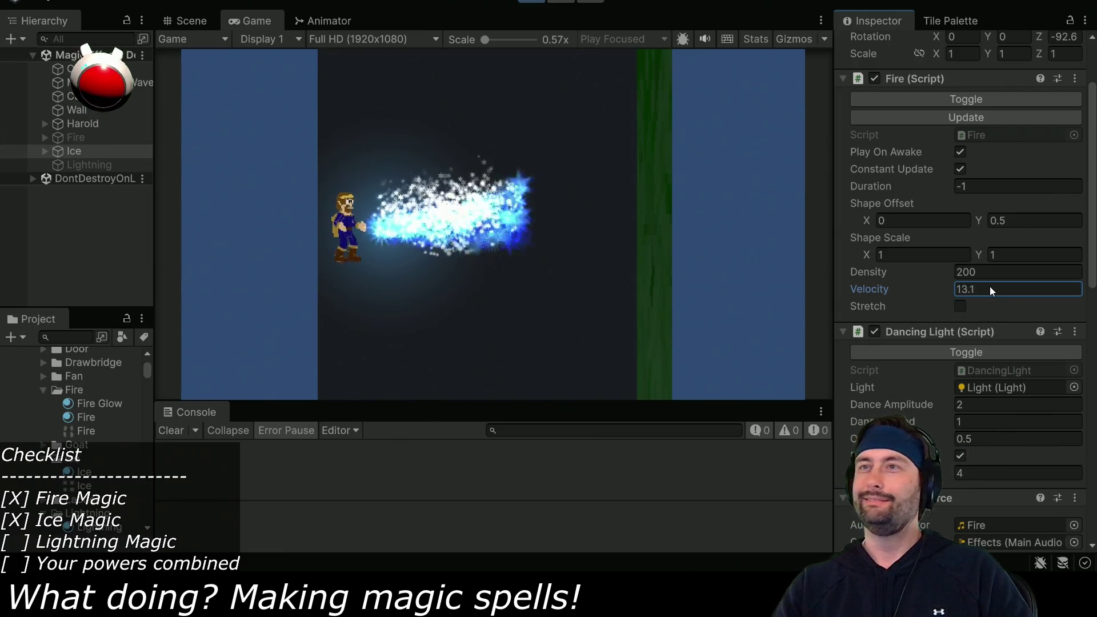
{"action": "left_click_drag", "start_coordinate": [874, 288], "coordinate": [866, 289]}
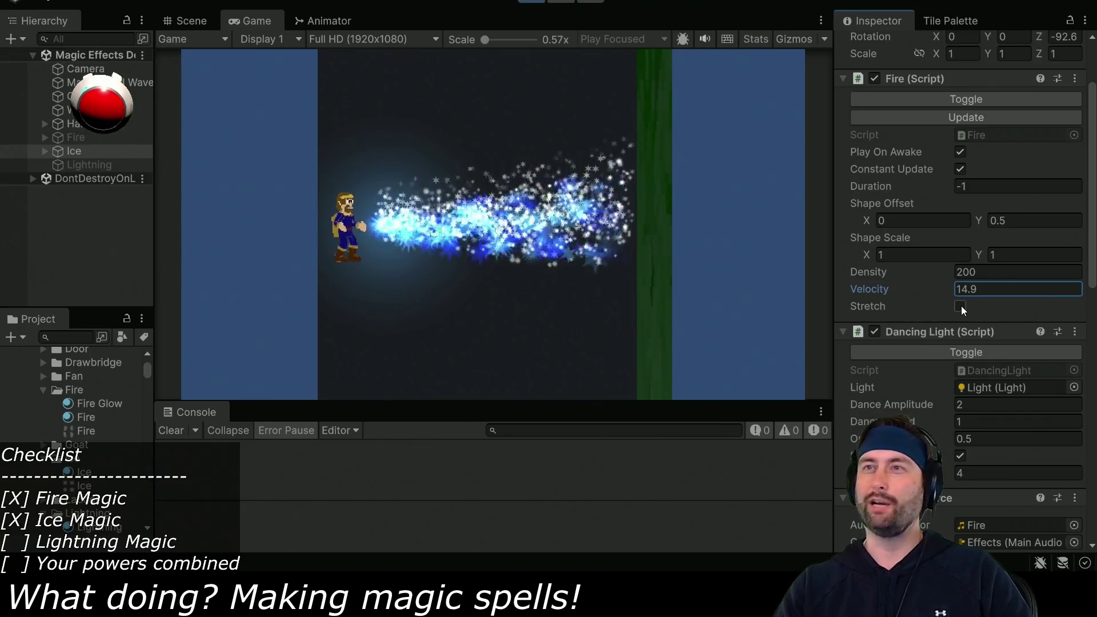
{"action": "left_click", "coordinate": [960, 307]}
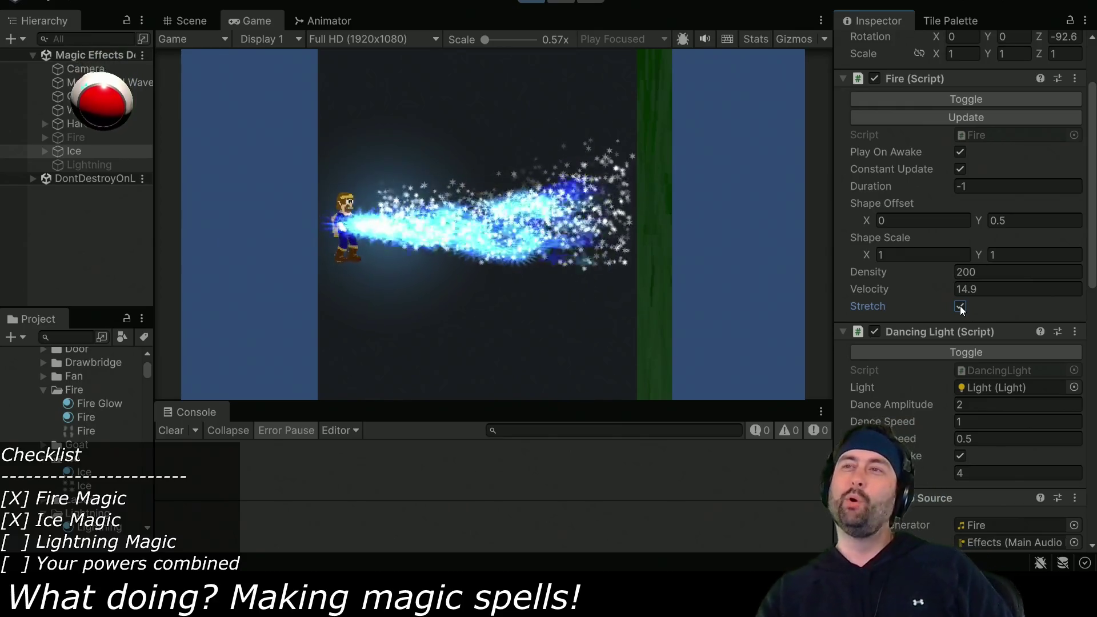
Enter 16.74 as the ice Velocity, then scrub it up to 30.23
{"action": "left_click", "coordinate": [956, 290]}
{"action": "type", "text": "16.74"}
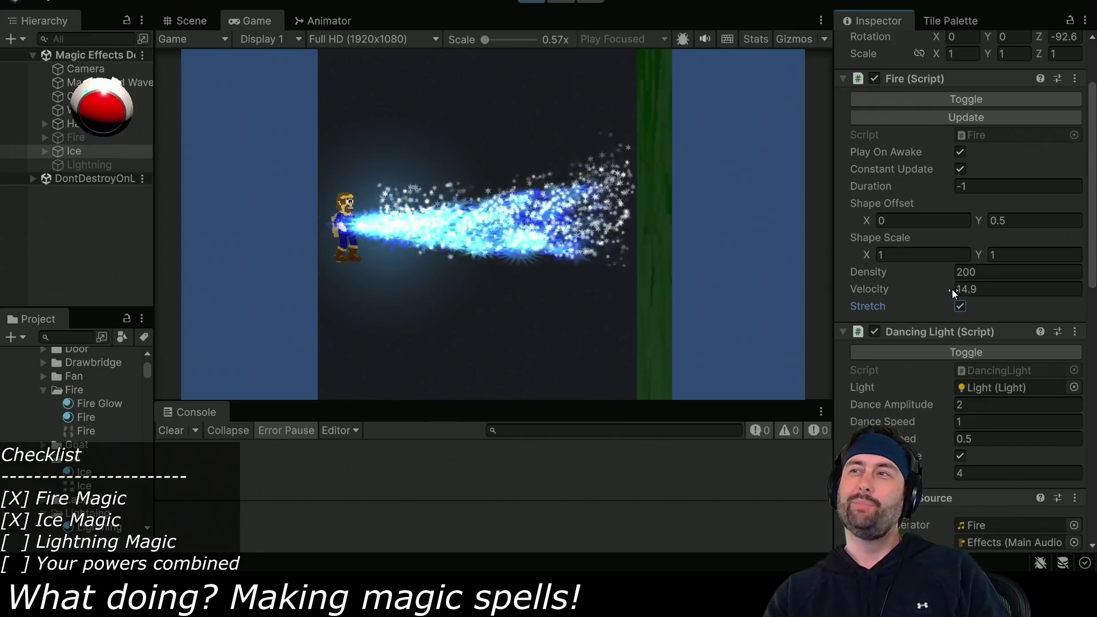
{"action": "left_click_drag", "start_coordinate": [979, 293], "coordinate": [1060, 294]}
{"action": "mouse_move", "coordinate": [31, 293]}
{"action": "left_mouse_down"}
{"action": "mouse_move", "coordinate": [98, 292]}
{"action": "mouse_move", "coordinate": [38, 298]}
{"action": "left_mouse_up"}
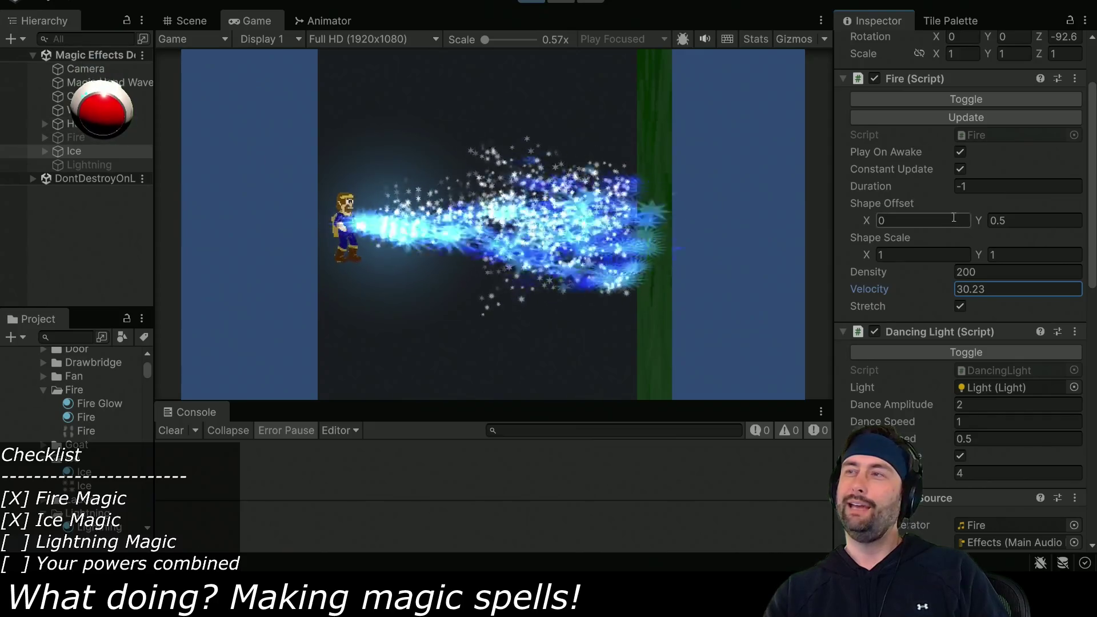
Nudge the ice Rotation Z, toggle play mode, and select the Lightning object
{"action": "scroll", "coordinate": [951, 217], "scroll_direction": "up", "scroll_amount": 3}
{"action": "mouse_move", "coordinate": [1039, 129]}
{"action": "left_mouse_down"}
{"action": "mouse_move", "coordinate": [1088, 127]}
{"action": "mouse_move", "coordinate": [26, 124]}
{"action": "mouse_move", "coordinate": [153, 125]}
{"action": "mouse_move", "coordinate": [32, 156]}
{"action": "mouse_move", "coordinate": [996, 169]}
{"action": "mouse_move", "coordinate": [920, 176]}
{"action": "mouse_move", "coordinate": [910, 176]}
{"action": "mouse_move", "coordinate": [1056, 157]}
{"action": "mouse_move", "coordinate": [12, 149]}
{"action": "mouse_move", "coordinate": [1077, 148]}
{"action": "mouse_move", "coordinate": [837, 152]}
{"action": "mouse_move", "coordinate": [1029, 134]}
{"action": "mouse_move", "coordinate": [67, 121]}
{"action": "mouse_move", "coordinate": [133, 108]}
{"action": "mouse_move", "coordinate": [1051, 128]}
{"action": "mouse_move", "coordinate": [995, 131]}
{"action": "mouse_move", "coordinate": [1047, 120]}
{"action": "left_mouse_up"}
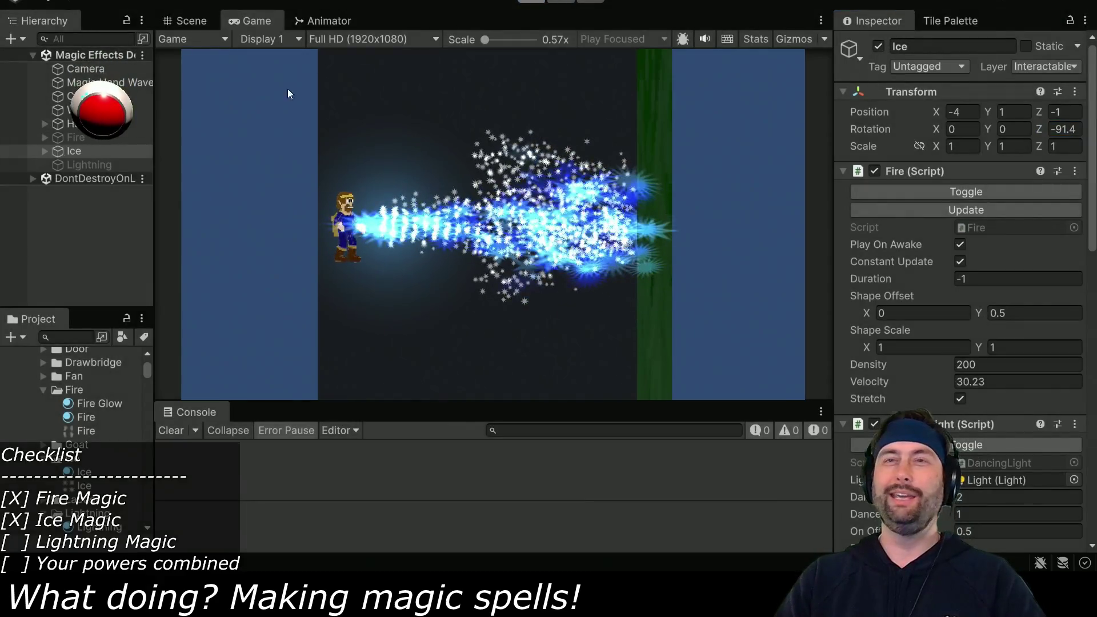
{"action": "key", "text": "ctrl+p"}
{"action": "left_click", "coordinate": [81, 165]}
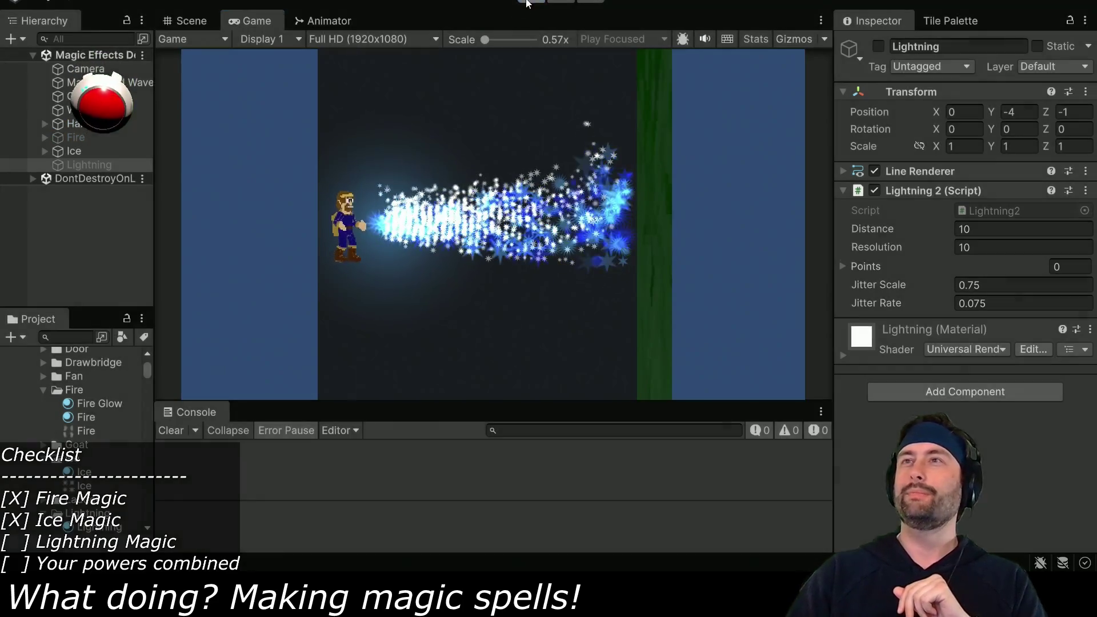
Stop play, disable Ice, enable Lightning, run the game to test it, then stop
{"action": "key", "text": "ctrl+p"}
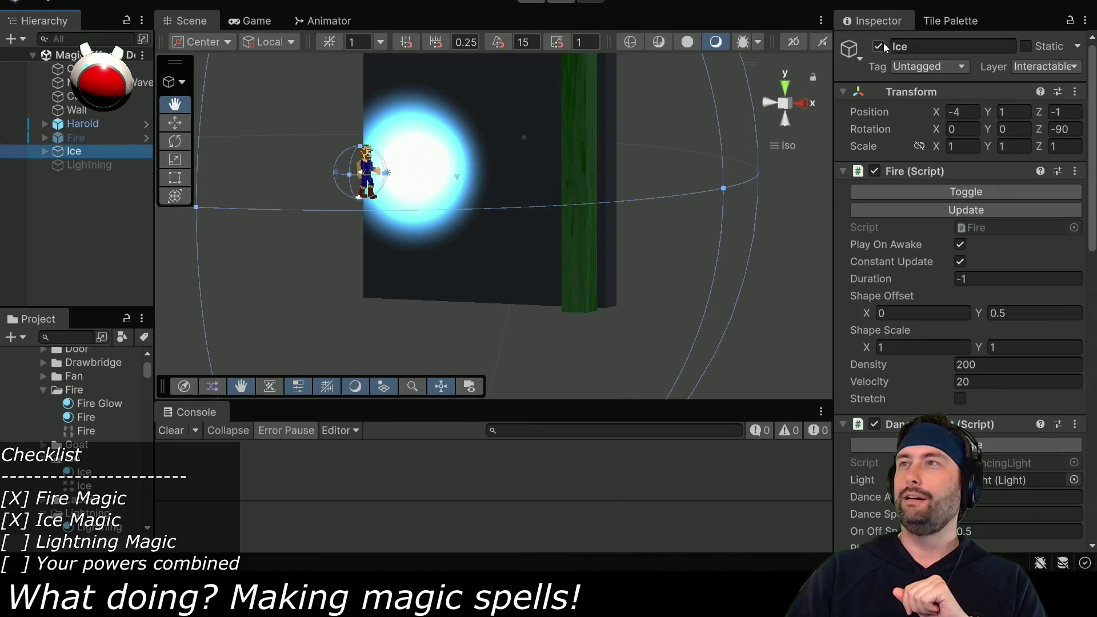
{"action": "left_click", "coordinate": [879, 47]}
{"action": "left_click", "coordinate": [113, 166]}
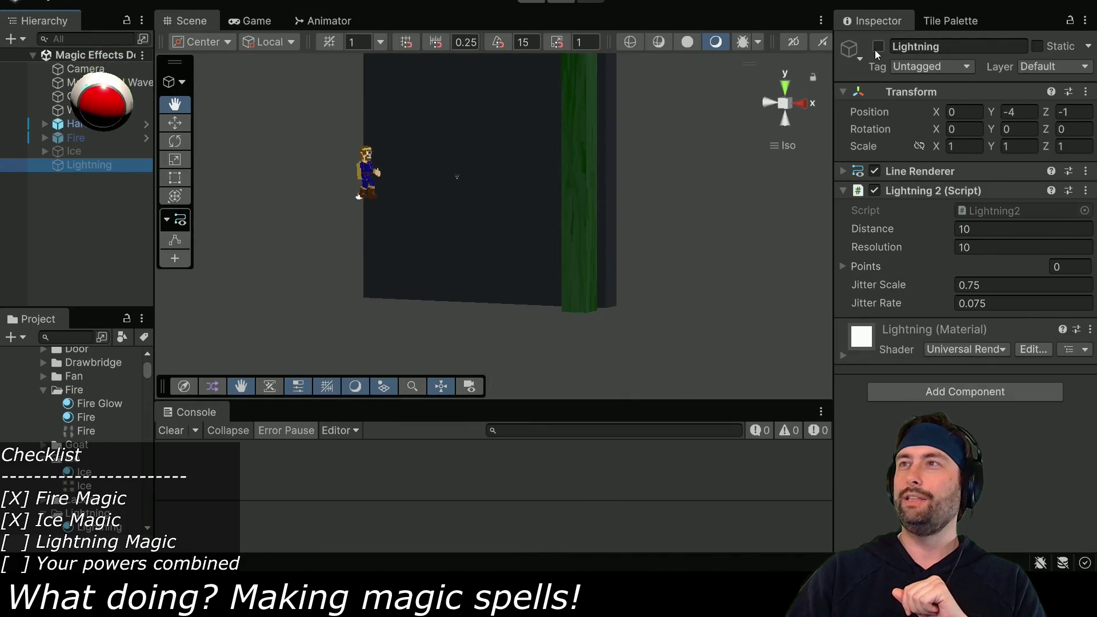
{"action": "left_click", "coordinate": [878, 46]}
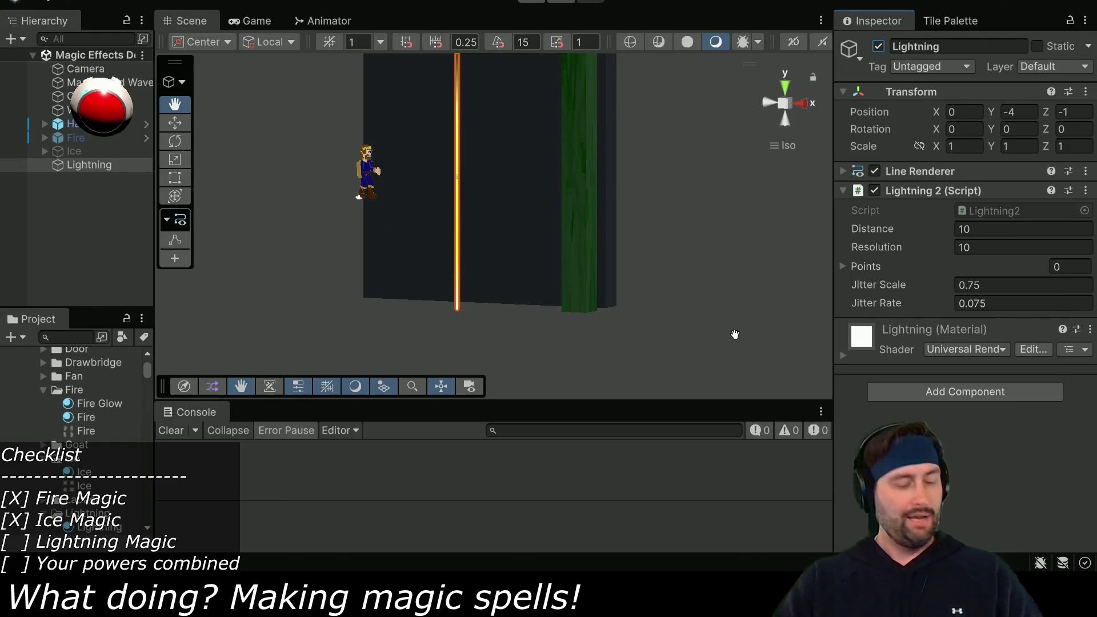
{"action": "left_click", "coordinate": [534, 5]}
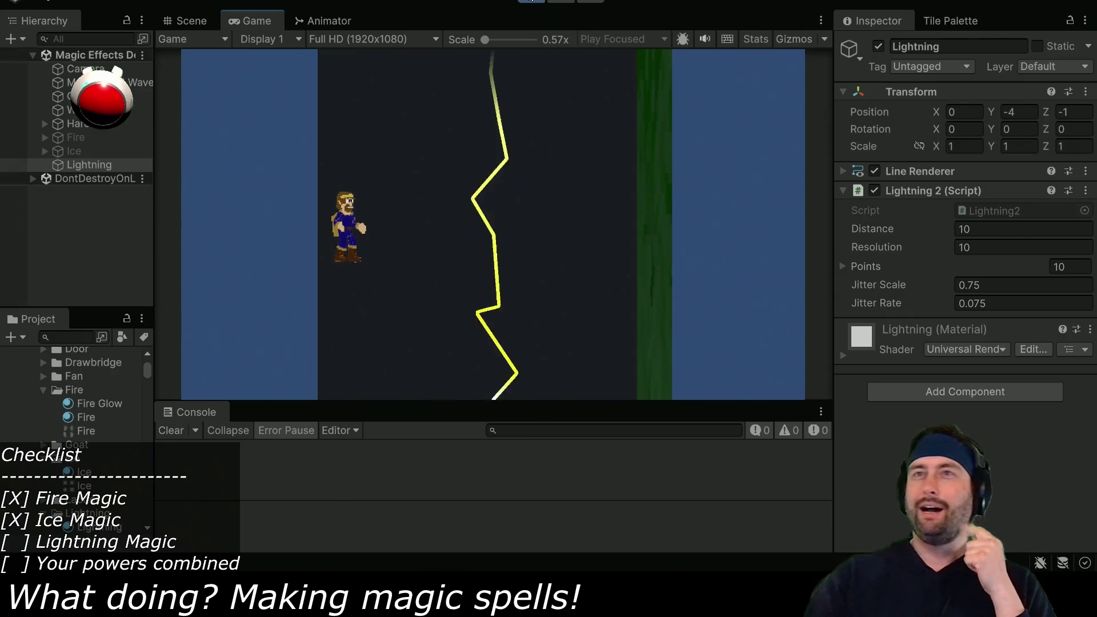
{"action": "left_click", "coordinate": [530, 1]}
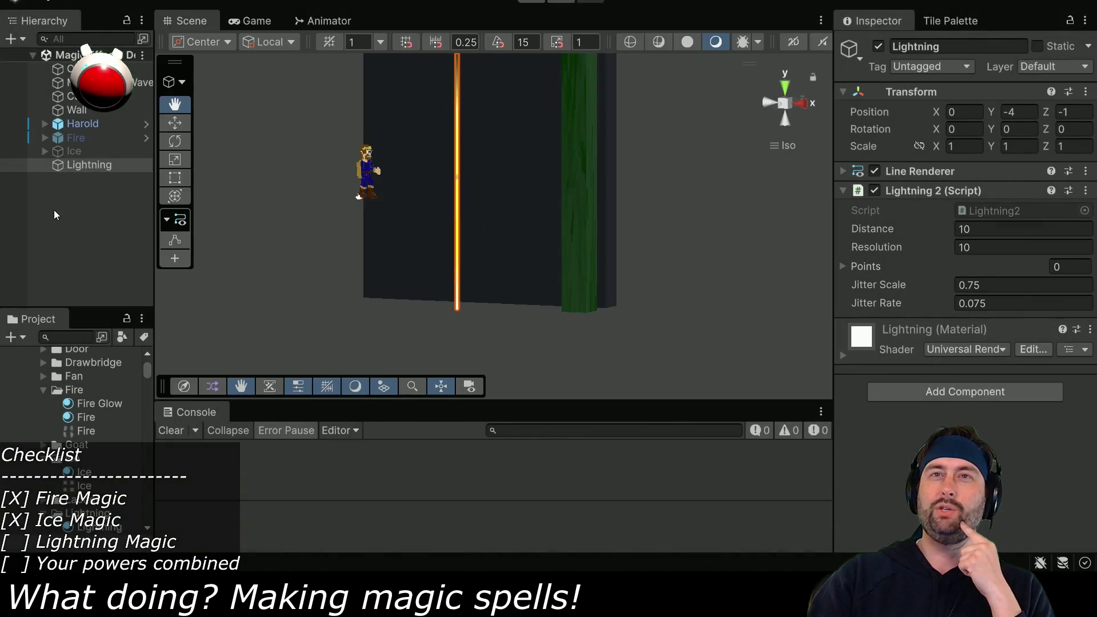
Duplicate Lightning and parent the copy, Lightning (1), under Lightning
{"action": "left_click", "coordinate": [75, 150]}
{"action": "left_click", "coordinate": [81, 165]}
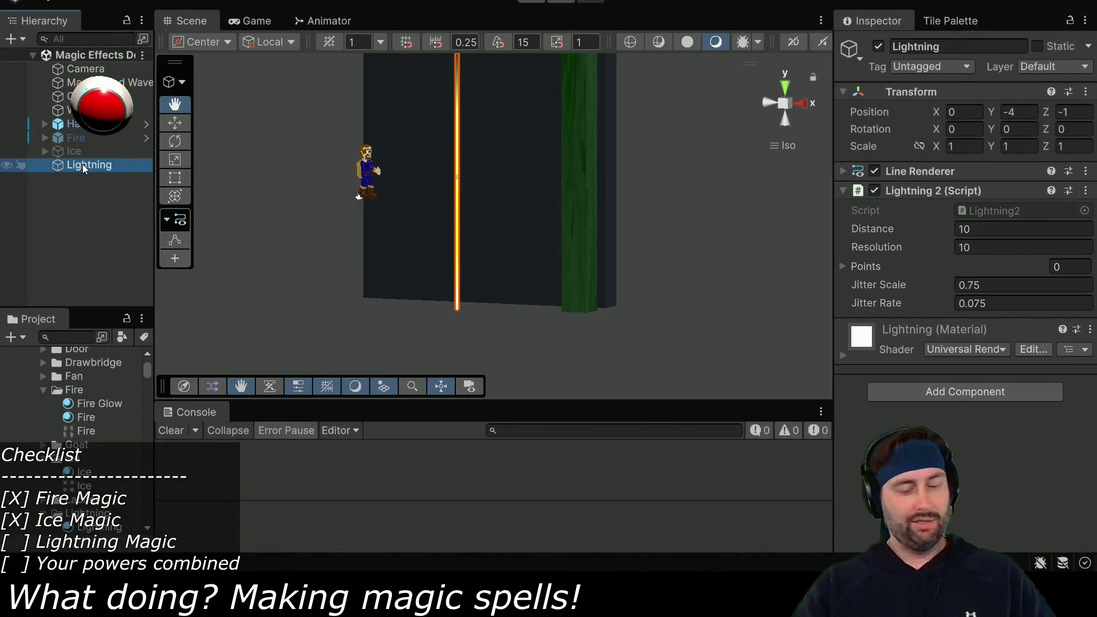
{"action": "key", "text": "ctrl+d"}
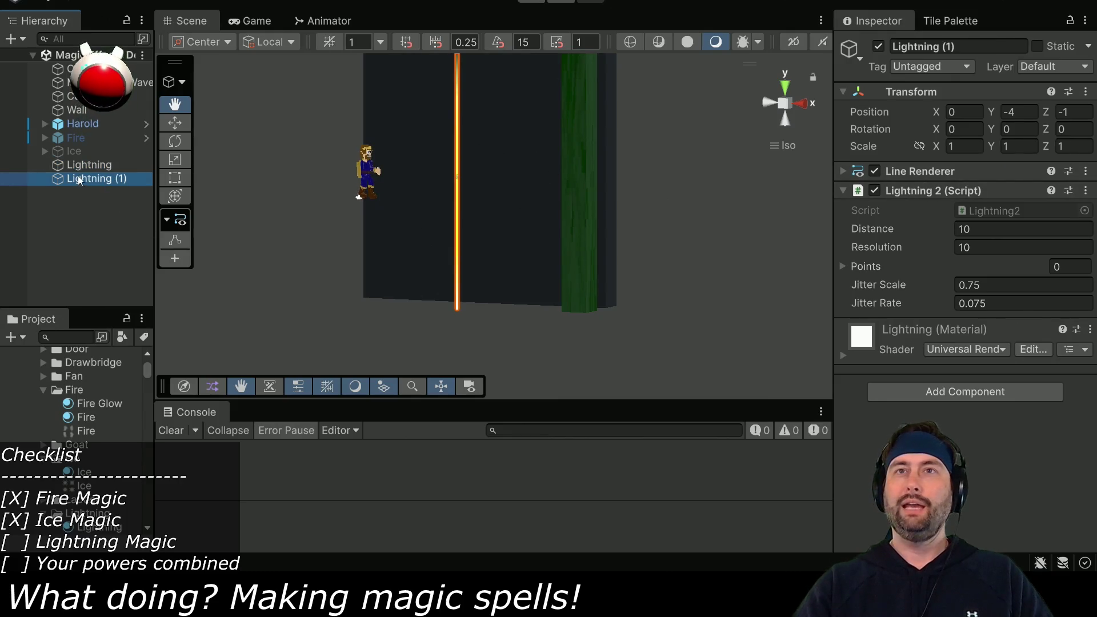
{"action": "left_click_drag", "start_coordinate": [101, 169], "coordinate": [108, 160]}
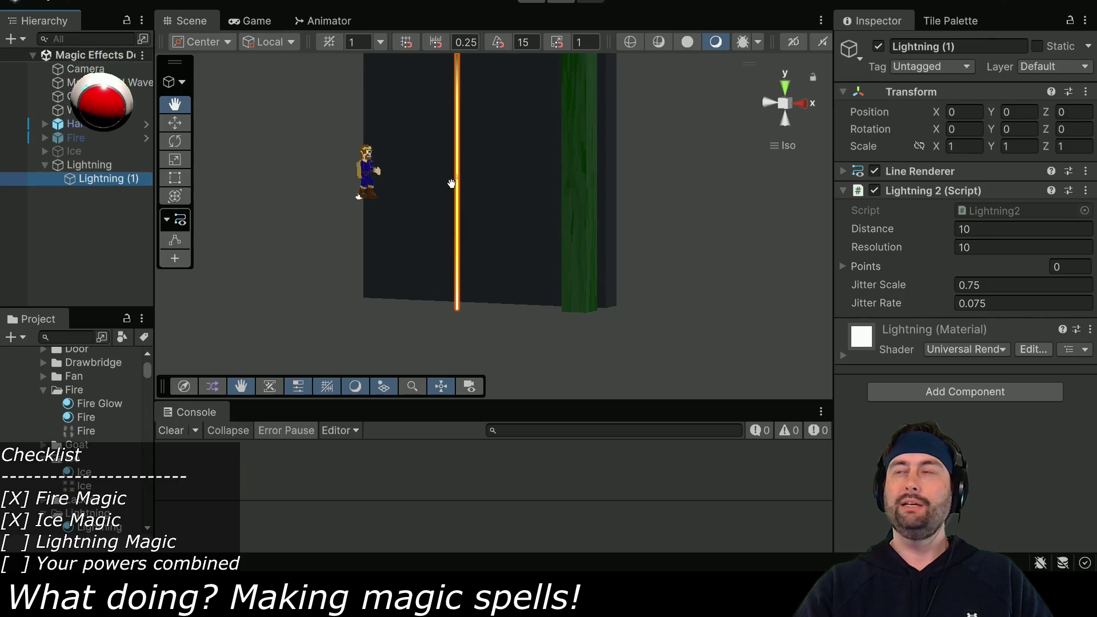
Frame Lightning (1), raise it to Position Y 5, set Distance 5, and tilt it
{"action": "left_click", "coordinate": [552, 247]}
{"action": "key", "text": "f"}
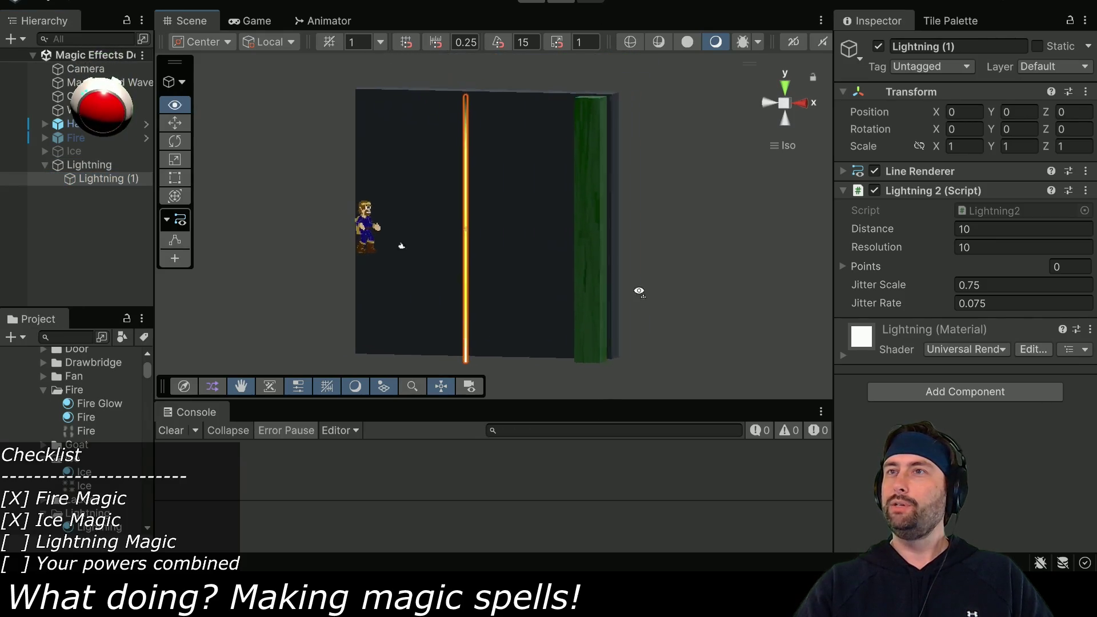
{"action": "left_click_drag", "start_coordinate": [992, 118], "coordinate": [1028, 118]}
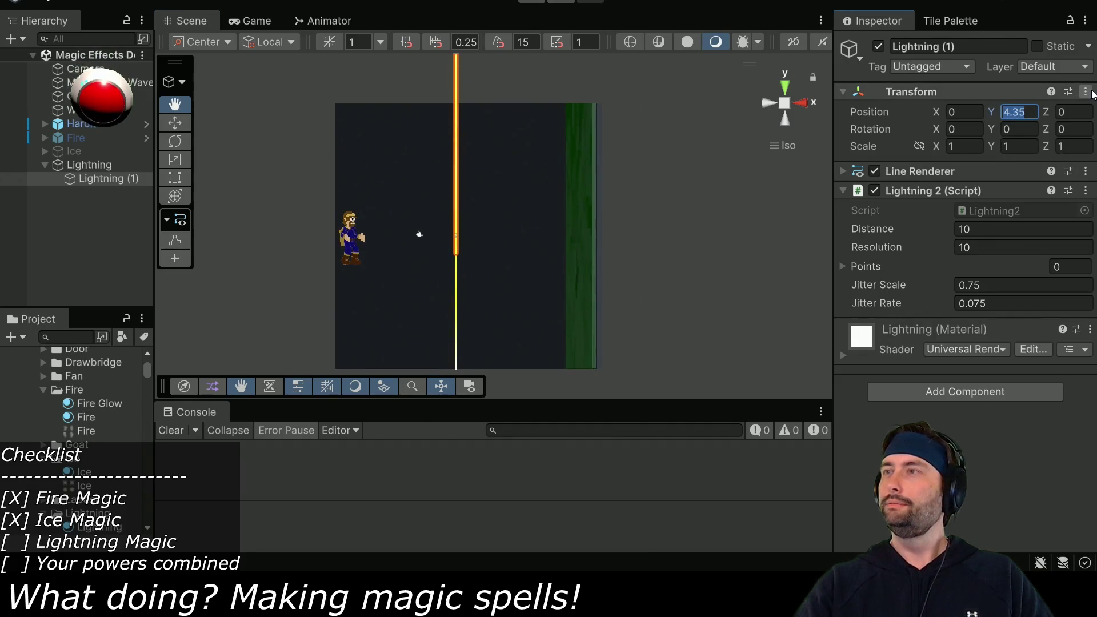
{"action": "right_click", "coordinate": [1037, 87]}
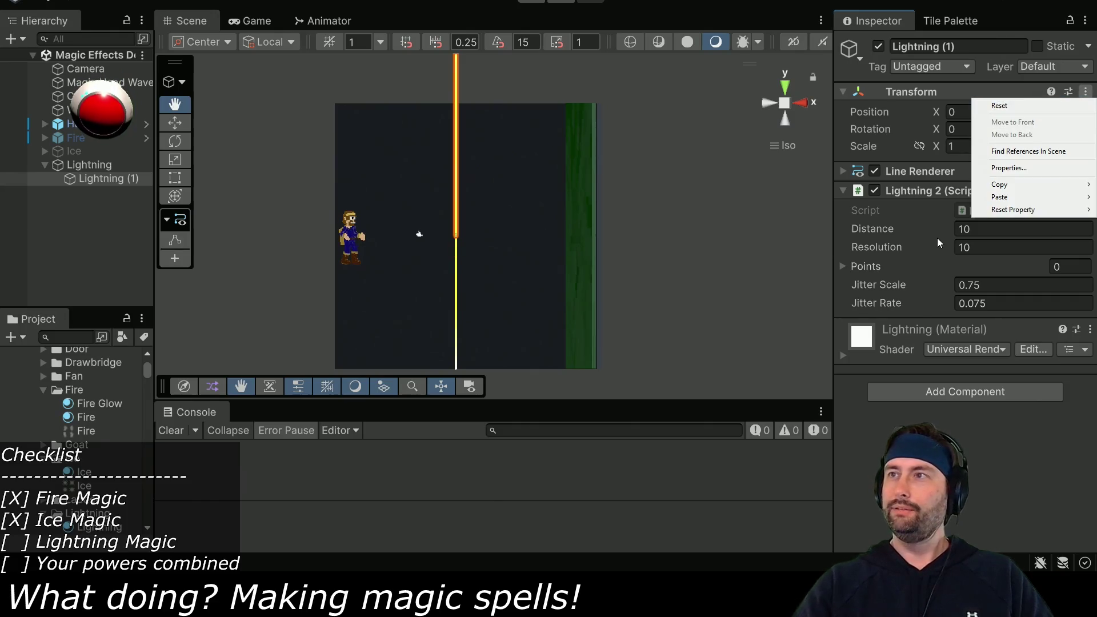
{"action": "left_click", "coordinate": [905, 251]}
{"action": "left_click", "coordinate": [1034, 224]}
{"action": "type", "text": "5"}
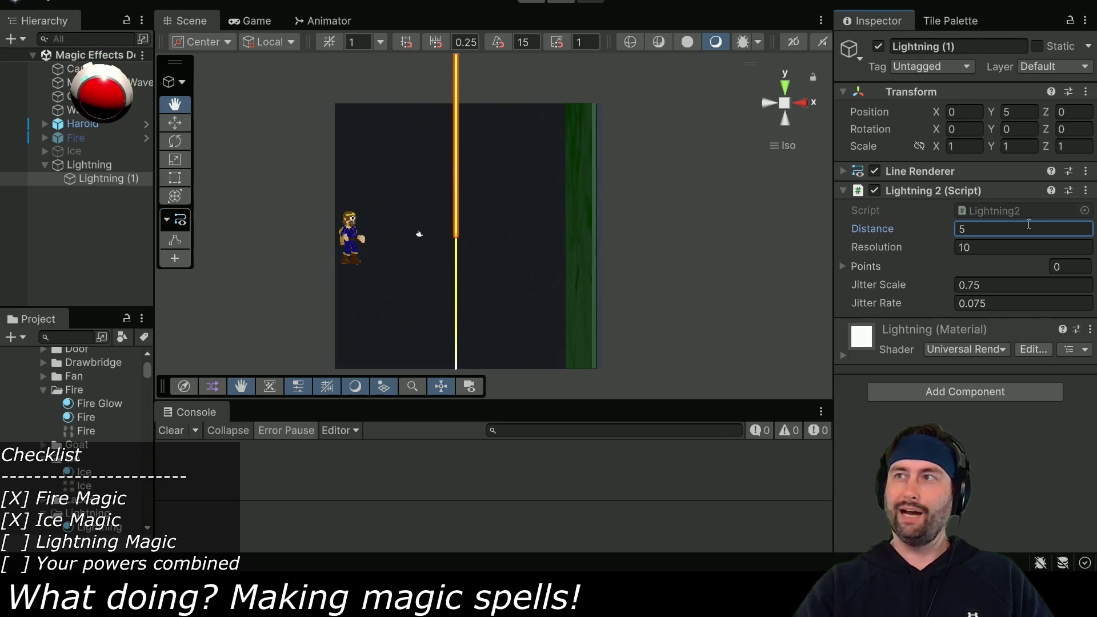
{"action": "mouse_move", "coordinate": [1053, 131]}
{"action": "left_mouse_down"}
{"action": "mouse_move", "coordinate": [1070, 129]}
{"action": "mouse_move", "coordinate": [26, 128]}
{"action": "mouse_move", "coordinate": [258, 124]}
{"action": "left_mouse_up"}
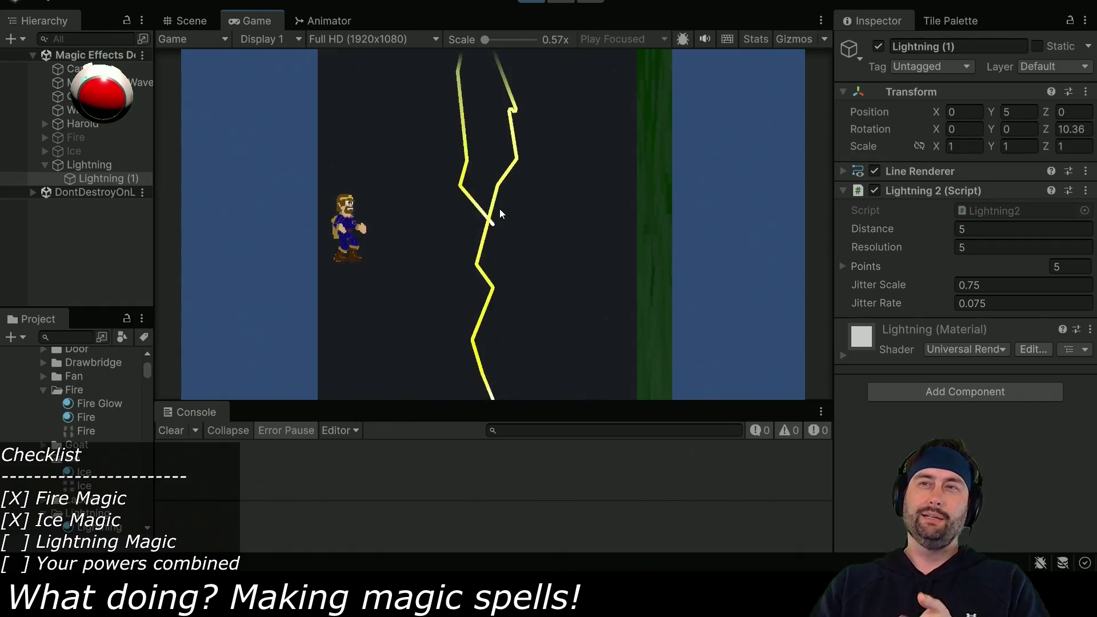
Stop play mode after checking the two jagged lightning bolts
{"action": "key", "text": "ctrl+p"}
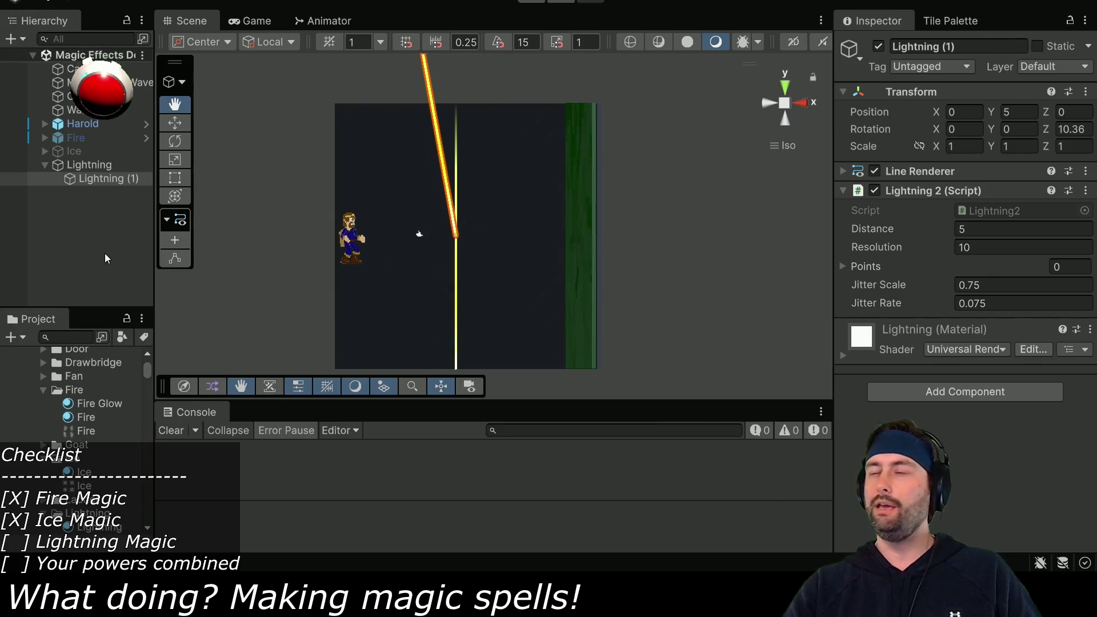
Undo the copy's tilt and Distance change, then set Lightning (1) Position Y to -4
{"action": "key", "text": "ctrl+z"}
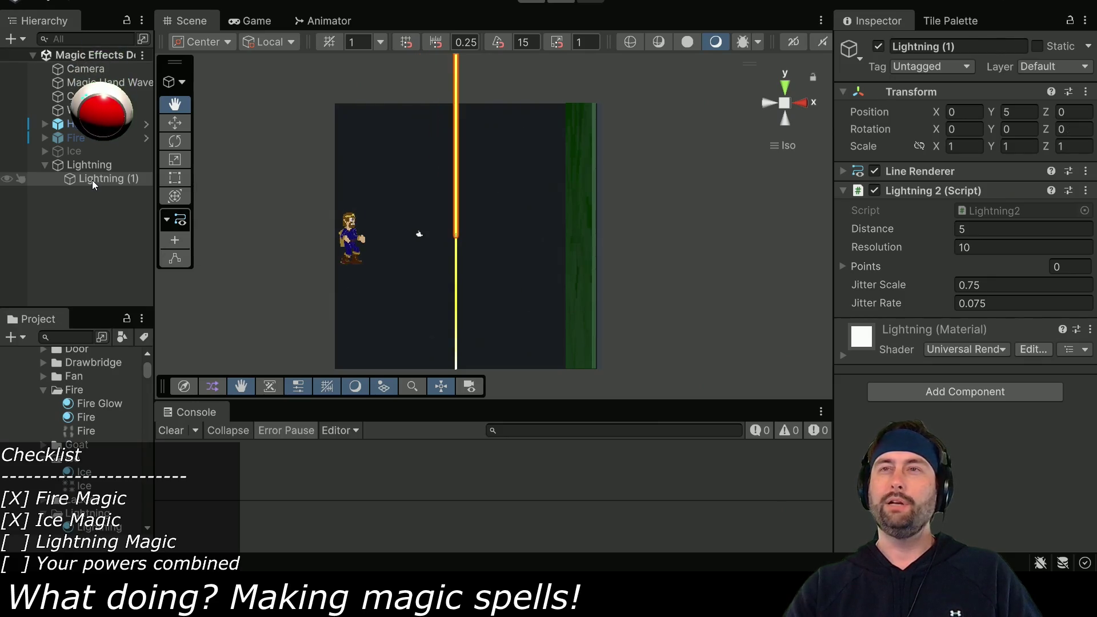
{"action": "key", "text": "ctrl+z"}
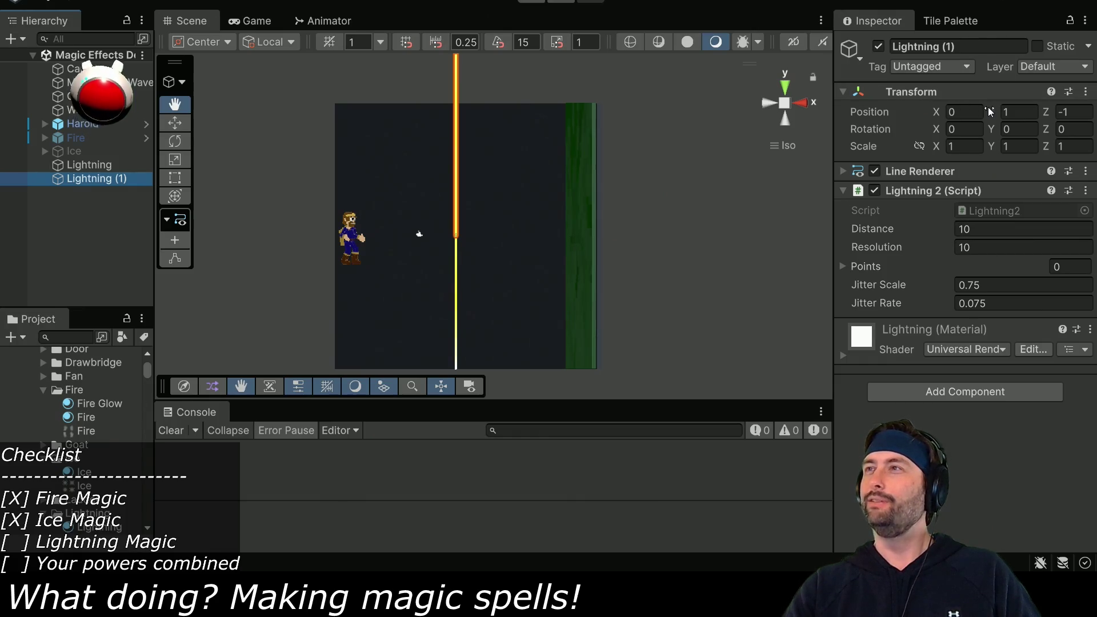
{"action": "left_click", "coordinate": [1028, 114]}
{"action": "type", "text": "0"}
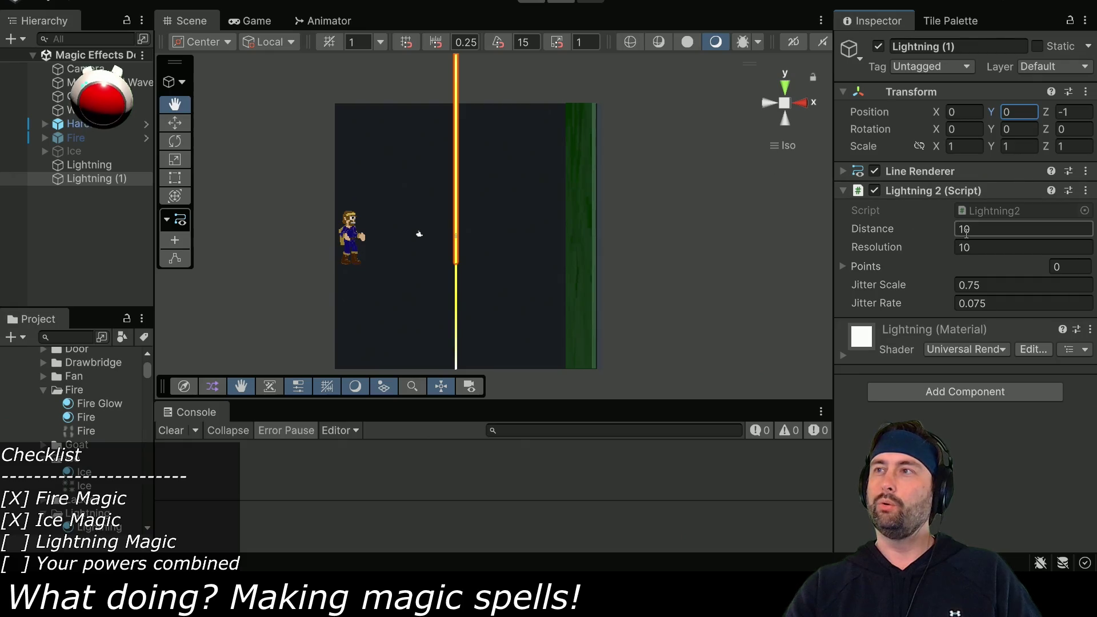
{"action": "left_click", "coordinate": [110, 180]}
{"action": "left_click", "coordinate": [97, 164]}
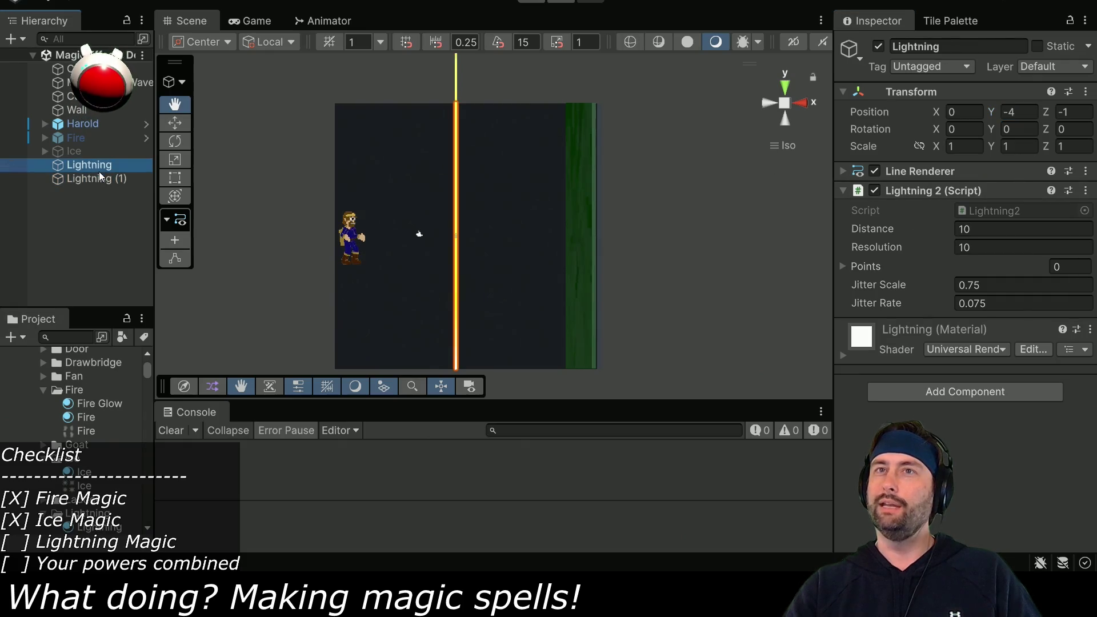
{"action": "left_click", "coordinate": [93, 180]}
{"action": "left_click", "coordinate": [1020, 112]}
{"action": "type", "text": "-4"}
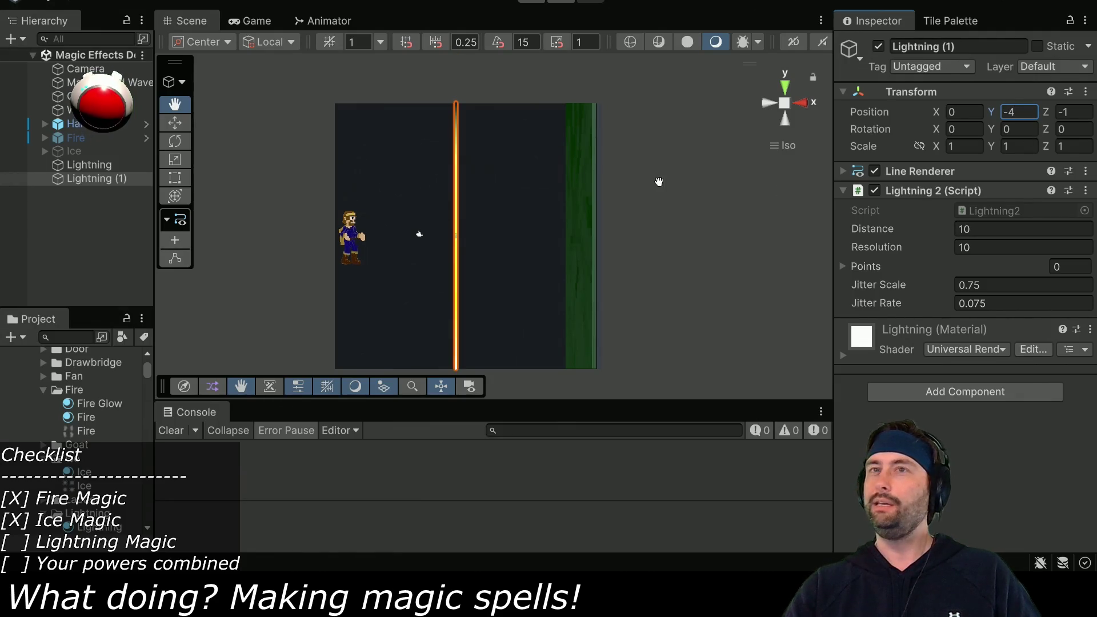
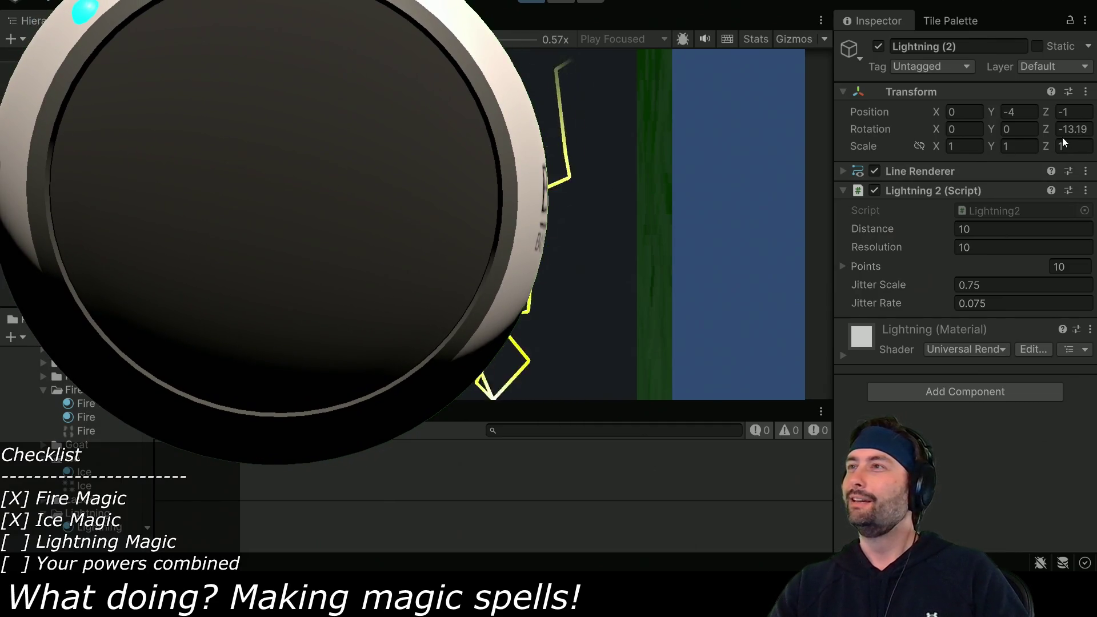
Re-angle Lightning (2) and Lightning (1), which ends at Z 10.6, then exit Play mode
{"action": "mouse_move", "coordinate": [1044, 129]}
{"action": "left_mouse_down"}
{"action": "mouse_move", "coordinate": [1080, 129]}
{"action": "mouse_move", "coordinate": [981, 111]}
{"action": "mouse_move", "coordinate": [1060, 112]}
{"action": "mouse_move", "coordinate": [1000, 113]}
{"action": "left_mouse_up"}
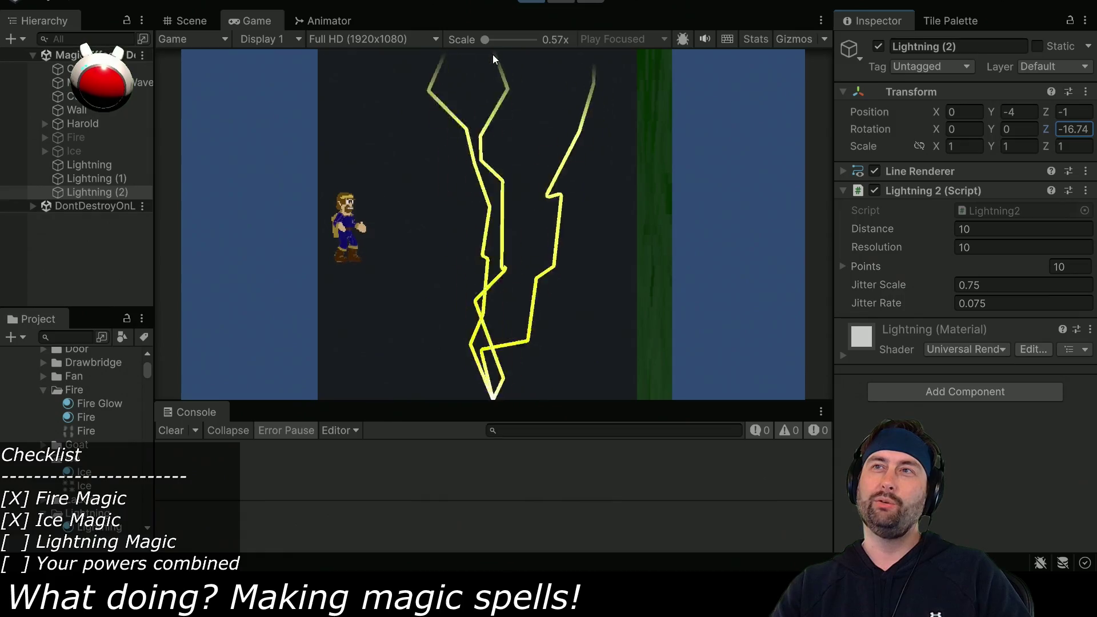
{"action": "left_click", "coordinate": [101, 179]}
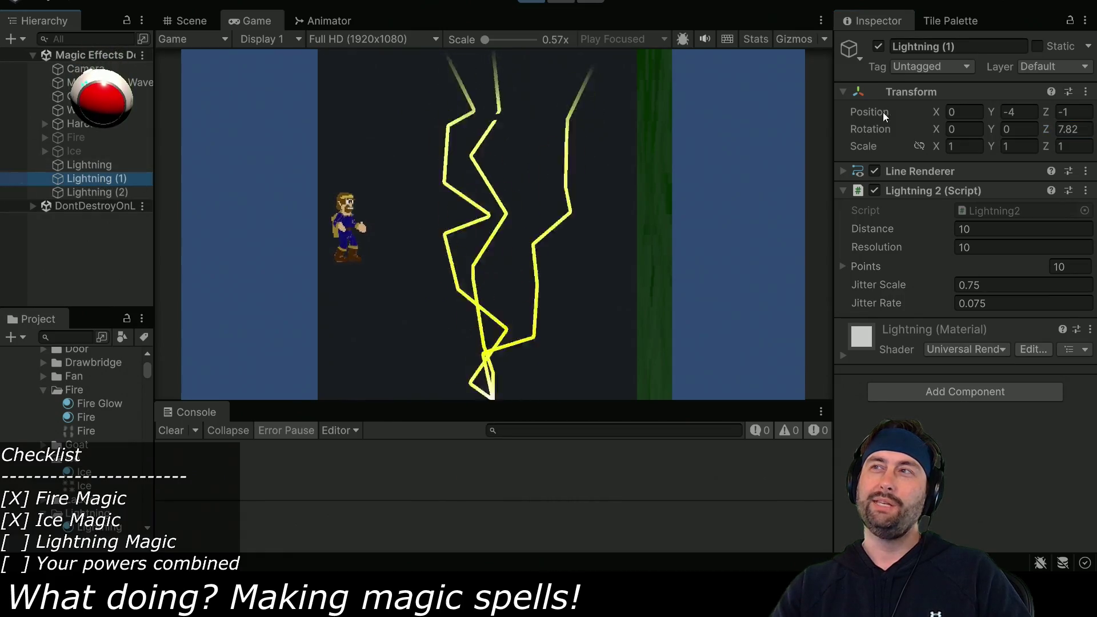
{"action": "mouse_move", "coordinate": [1047, 131]}
{"action": "left_mouse_down"}
{"action": "mouse_move", "coordinate": [952, 139]}
{"action": "mouse_move", "coordinate": [1063, 127]}
{"action": "left_mouse_up"}
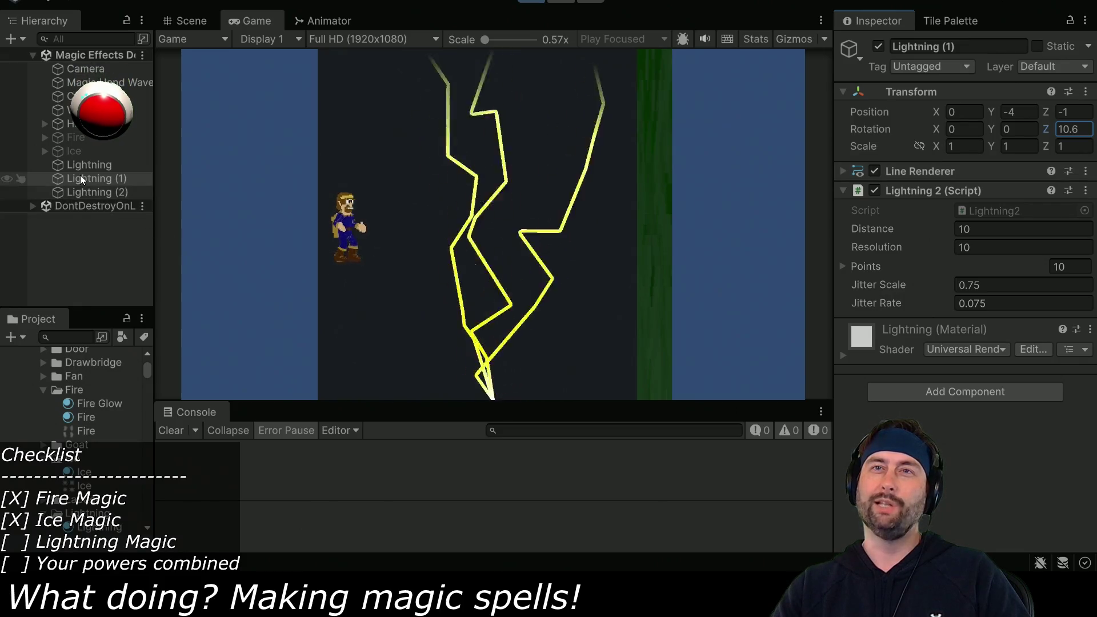
{"action": "left_click", "coordinate": [448, 126]}
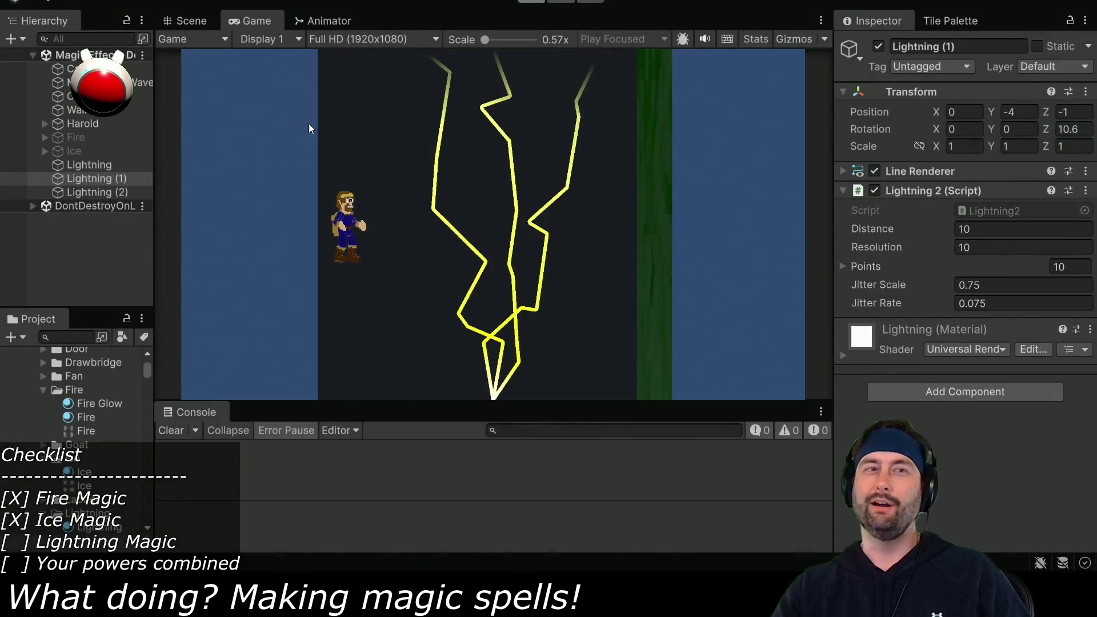
{"action": "key", "text": "ctrl+p"}
Parent Lightning (1) and Lightning (2) under the main Lightning object
{"action": "left_click", "coordinate": [86, 179]}
{"action": "left_click", "coordinate": [91, 191], "text": "shift"}
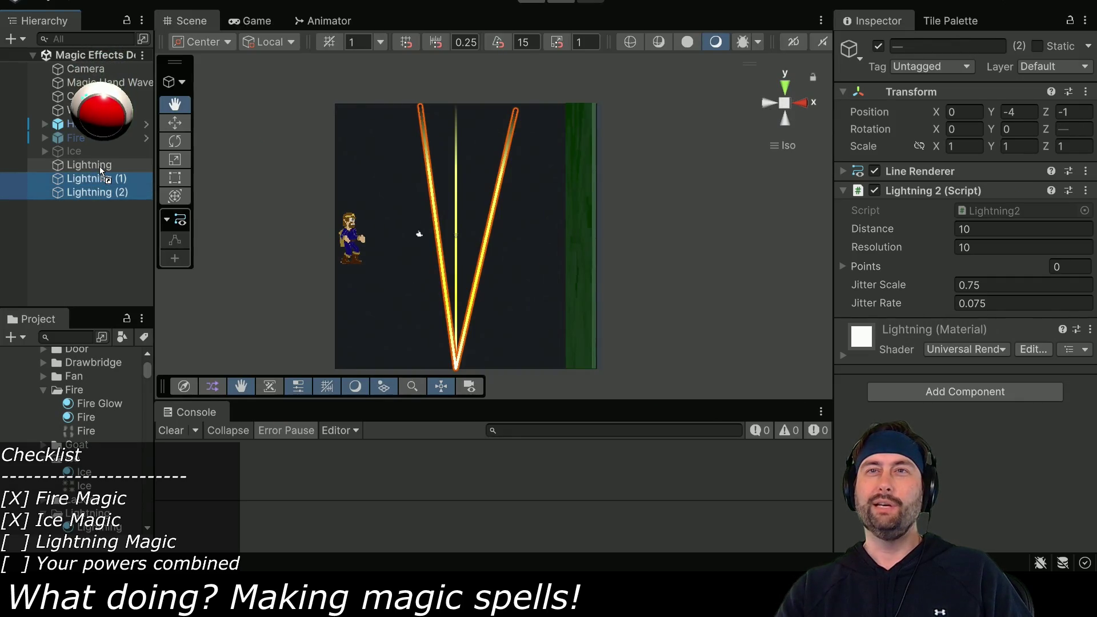
{"action": "left_click_drag", "start_coordinate": [101, 171], "coordinate": [70, 164]}
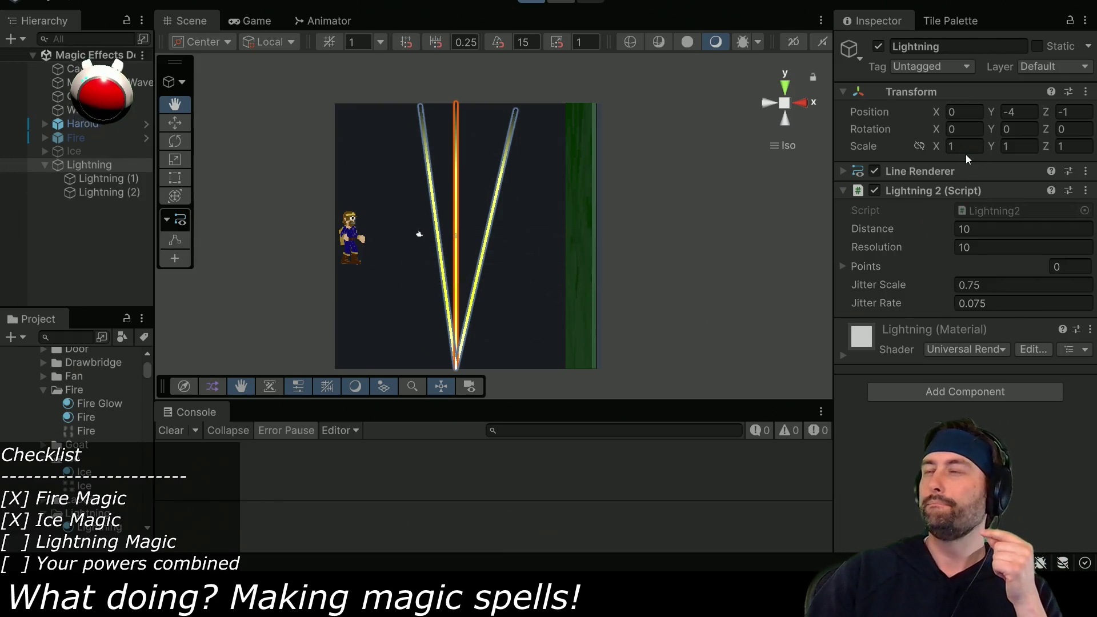
In Play mode, aim the Lightning group to X -3.69, Y 0.9, rotation Z -74.44
{"action": "key", "text": "ctrl+p"}
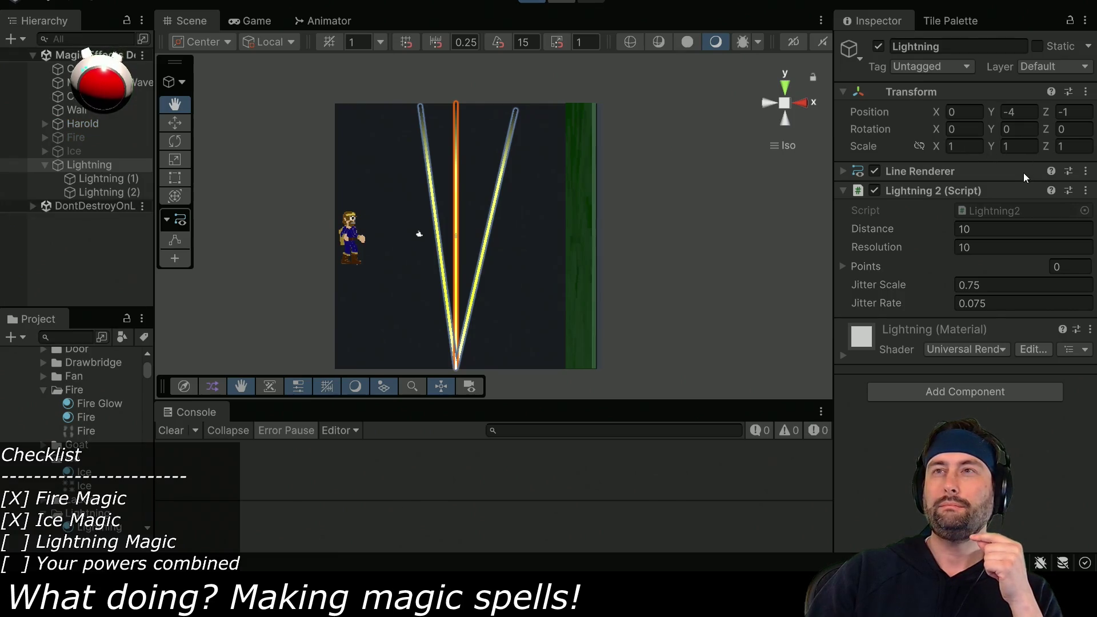
{"action": "left_click_drag", "start_coordinate": [1054, 132], "coordinate": [1091, 132]}
{"action": "mouse_move", "coordinate": [868, 65]}
{"action": "left_mouse_down"}
{"action": "mouse_move", "coordinate": [1032, 55]}
{"action": "mouse_move", "coordinate": [1037, 67]}
{"action": "mouse_move", "coordinate": [1021, 80]}
{"action": "mouse_move", "coordinate": [805, 109]}
{"action": "mouse_move", "coordinate": [131, 101]}
{"action": "mouse_move", "coordinate": [57, 155]}
{"action": "left_mouse_up"}
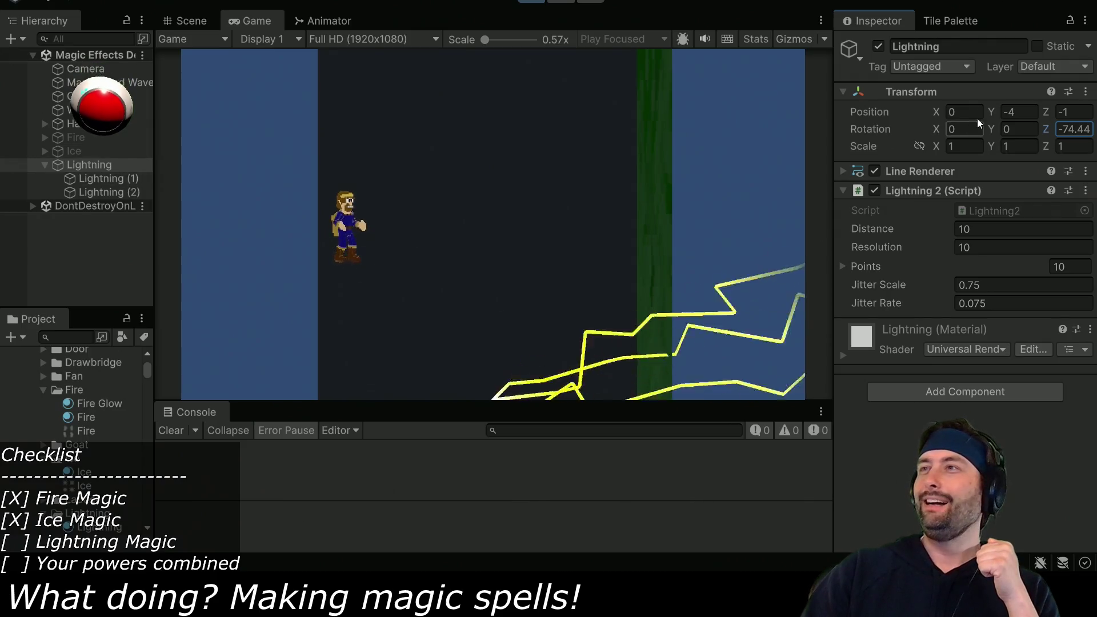
{"action": "mouse_move", "coordinate": [937, 109]}
{"action": "left_mouse_down"}
{"action": "mouse_move", "coordinate": [818, 125]}
{"action": "mouse_move", "coordinate": [852, 122]}
{"action": "left_mouse_up"}
{"action": "mouse_move", "coordinate": [992, 112]}
{"action": "left_mouse_down"}
{"action": "mouse_move", "coordinate": [1060, 107]}
{"action": "mouse_move", "coordinate": [34, 103]}
{"action": "left_mouse_up"}
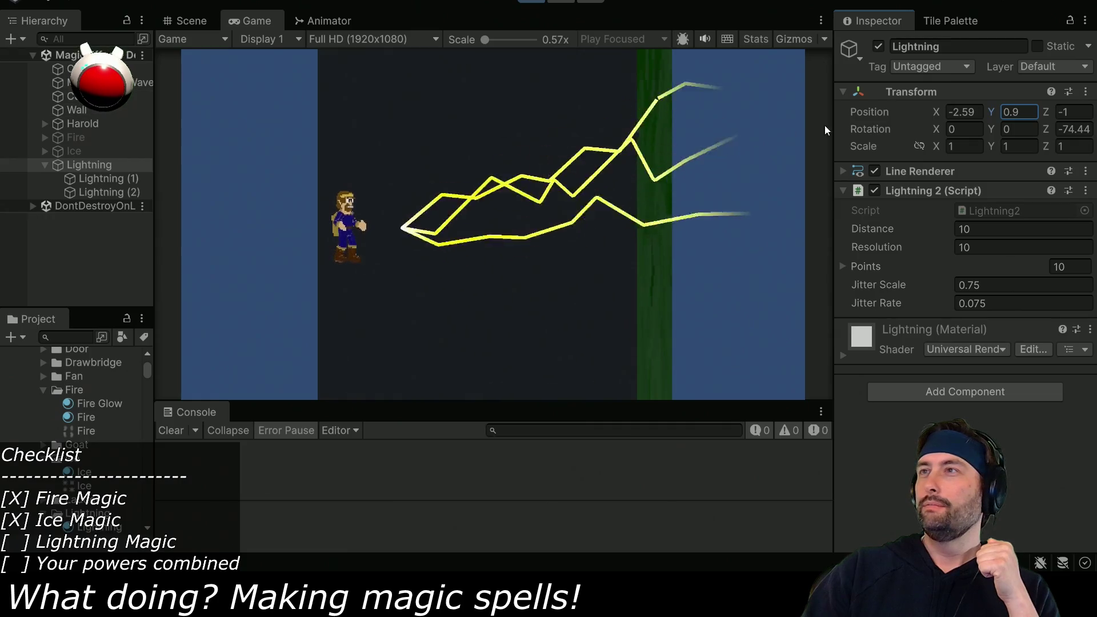
{"action": "mouse_move", "coordinate": [937, 110]}
{"action": "left_mouse_down"}
{"action": "mouse_move", "coordinate": [903, 111]}
{"action": "mouse_move", "coordinate": [921, 109]}
{"action": "left_mouse_up"}
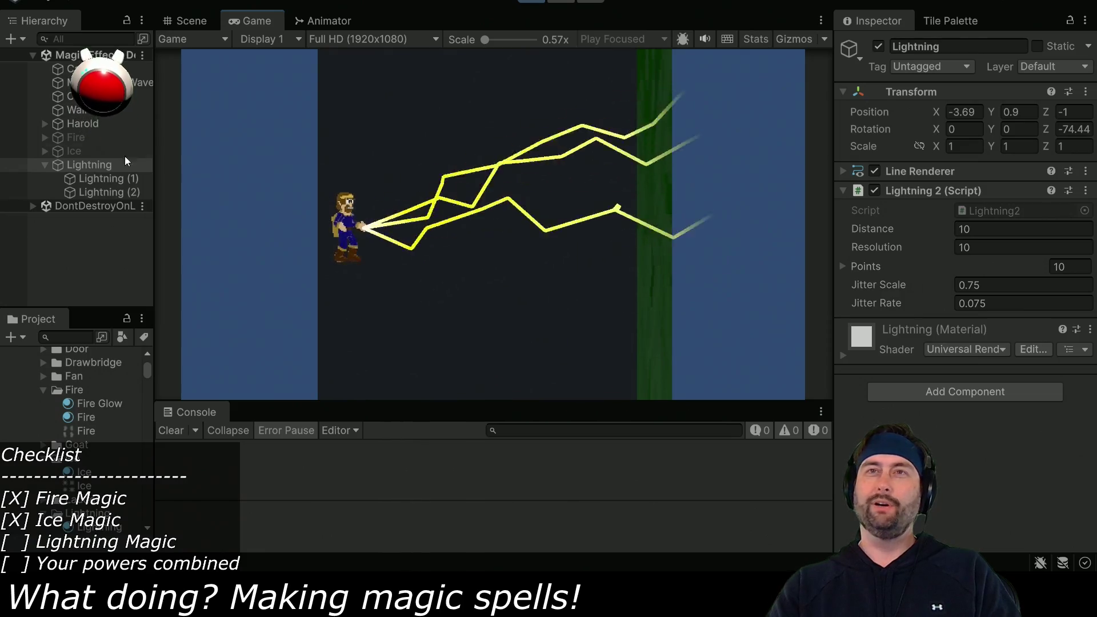
{"action": "left_click", "coordinate": [102, 82]}
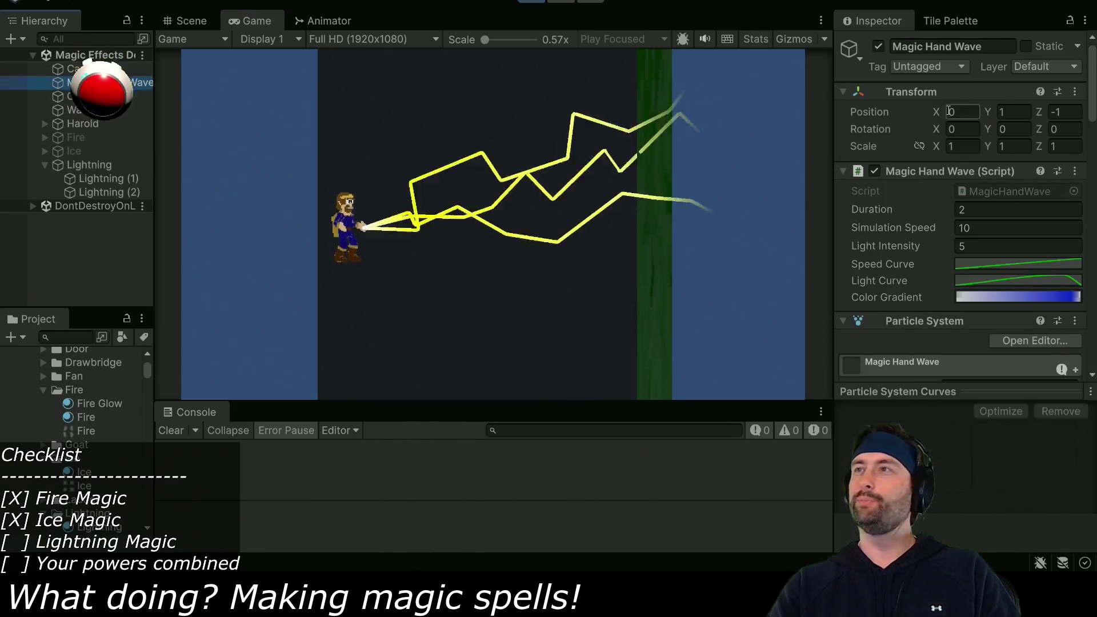
Set Magic Hand Wave's Position X to -4 so it sits at the wizard's hand
{"action": "left_click", "coordinate": [965, 111]}
{"action": "type", "text": "-4"}
{"action": "key", "text": "Return"}
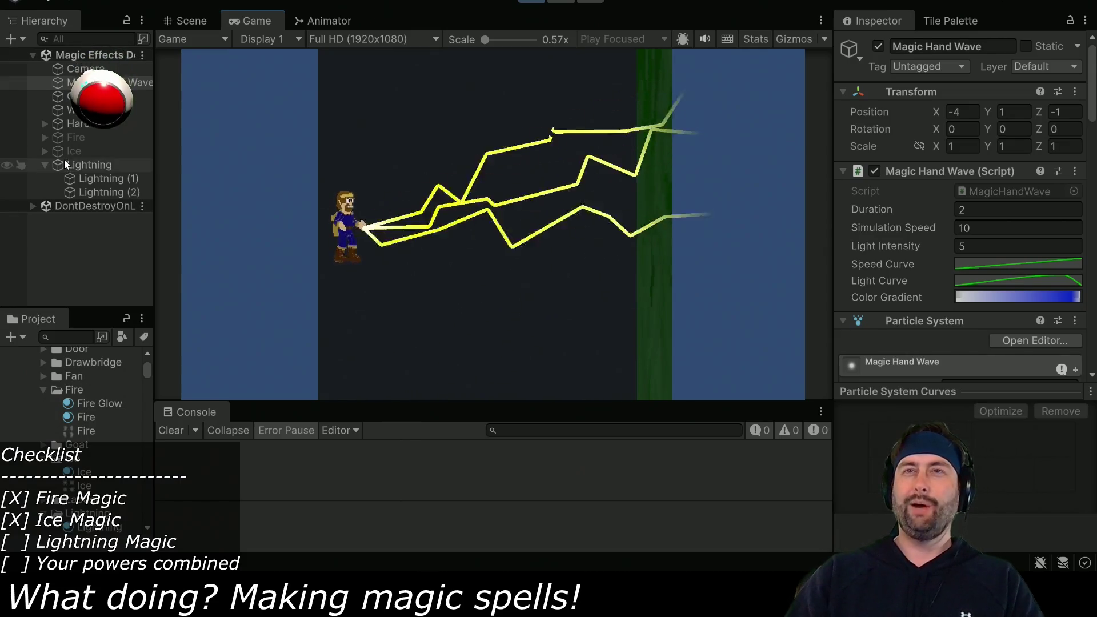
{"action": "left_click", "coordinate": [82, 163]}
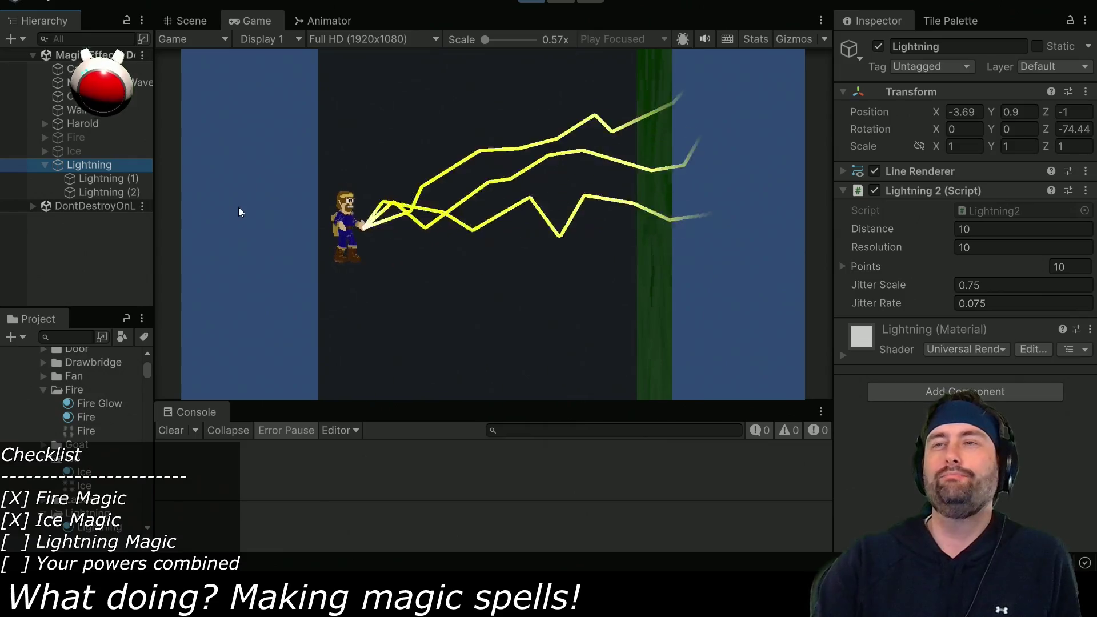
Paste a copy of Ice's light as Lightning's first child at position 0, 0, 0
{"action": "left_click", "coordinate": [44, 150]}
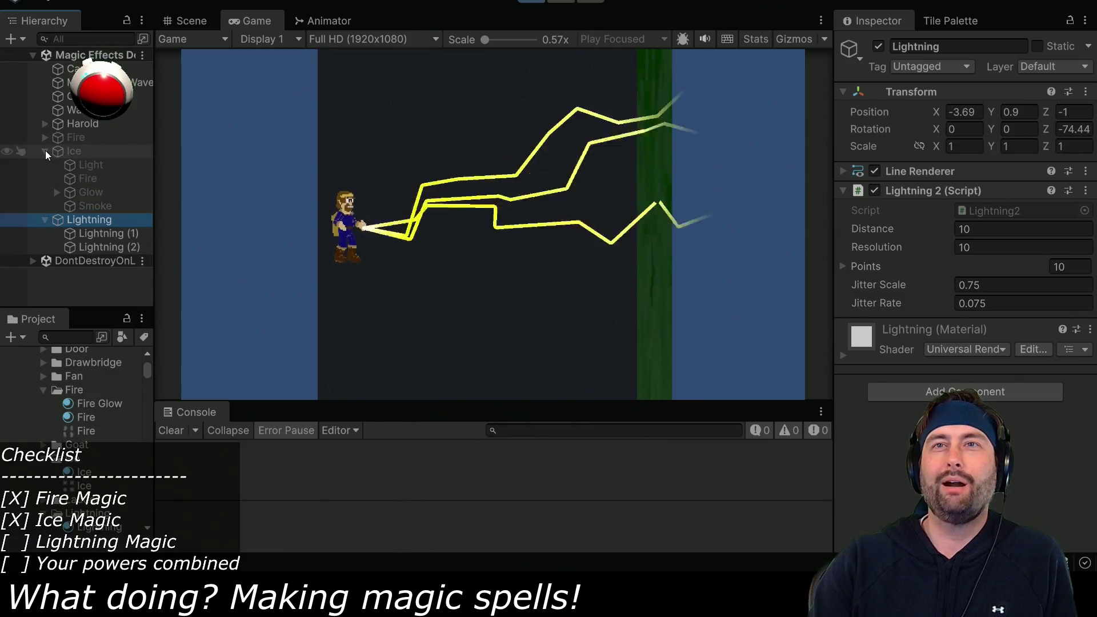
{"action": "left_click", "coordinate": [80, 168]}
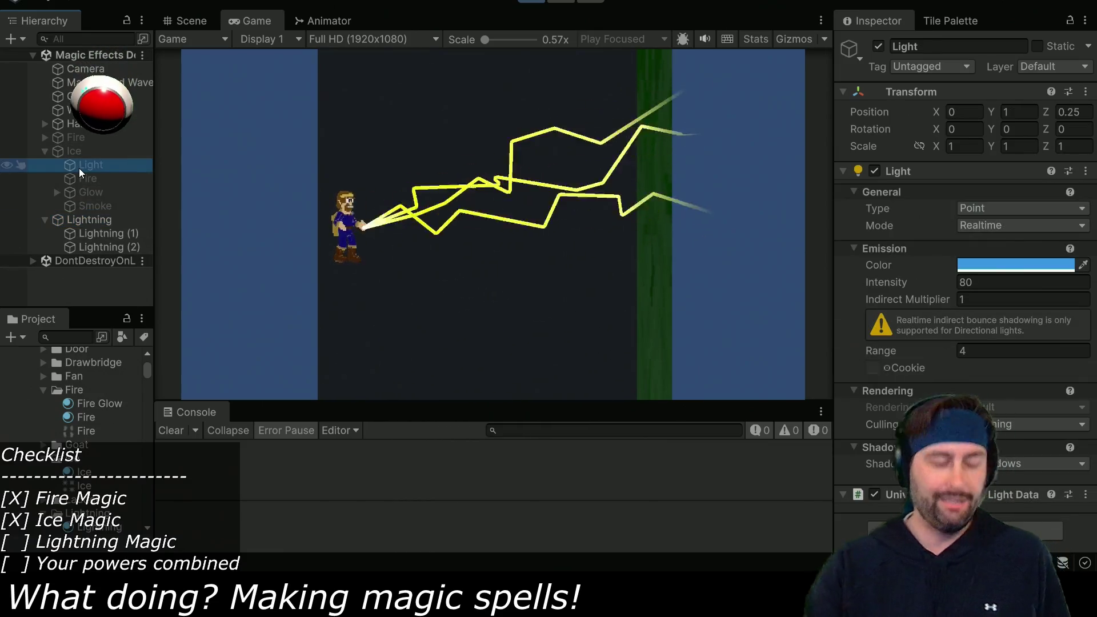
{"action": "left_click", "coordinate": [93, 220]}
{"action": "key", "text": "ctrl+shift+v"}
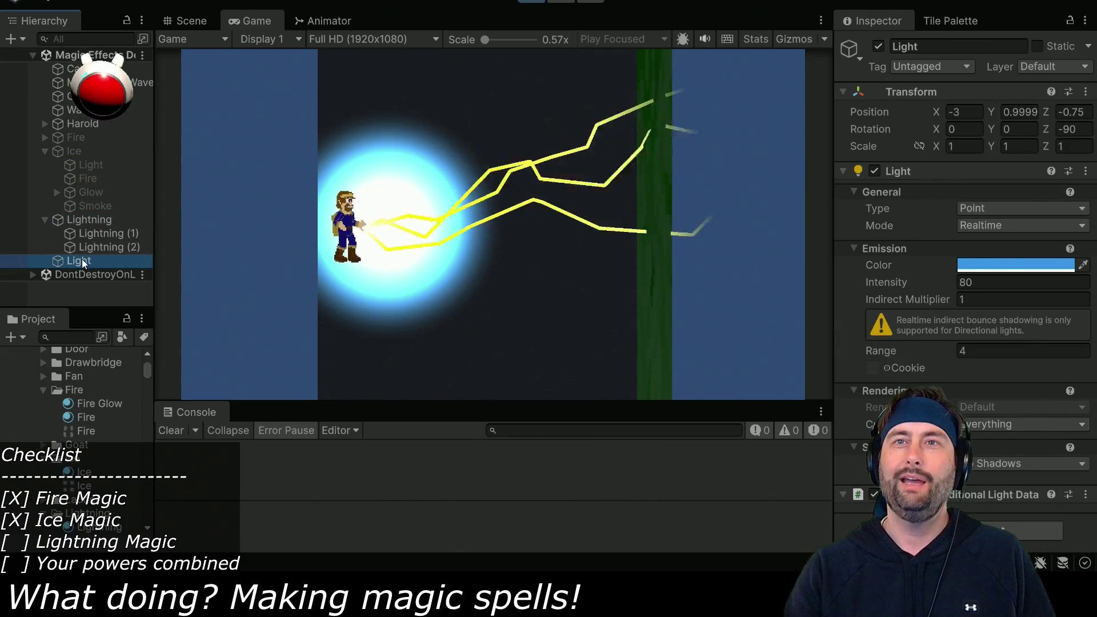
{"action": "left_click_drag", "start_coordinate": [81, 259], "coordinate": [109, 227]}
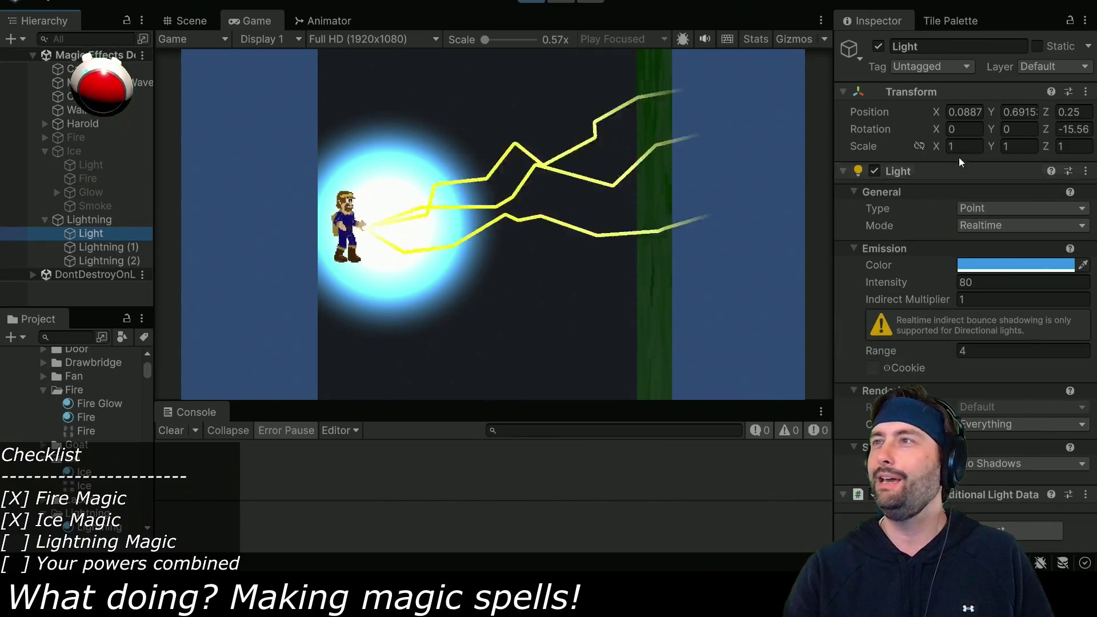
{"action": "type", "text": "0"}
{"action": "key", "text": "Tab"}
{"action": "type", "text": "0"}
{"action": "key", "text": "Tab"}
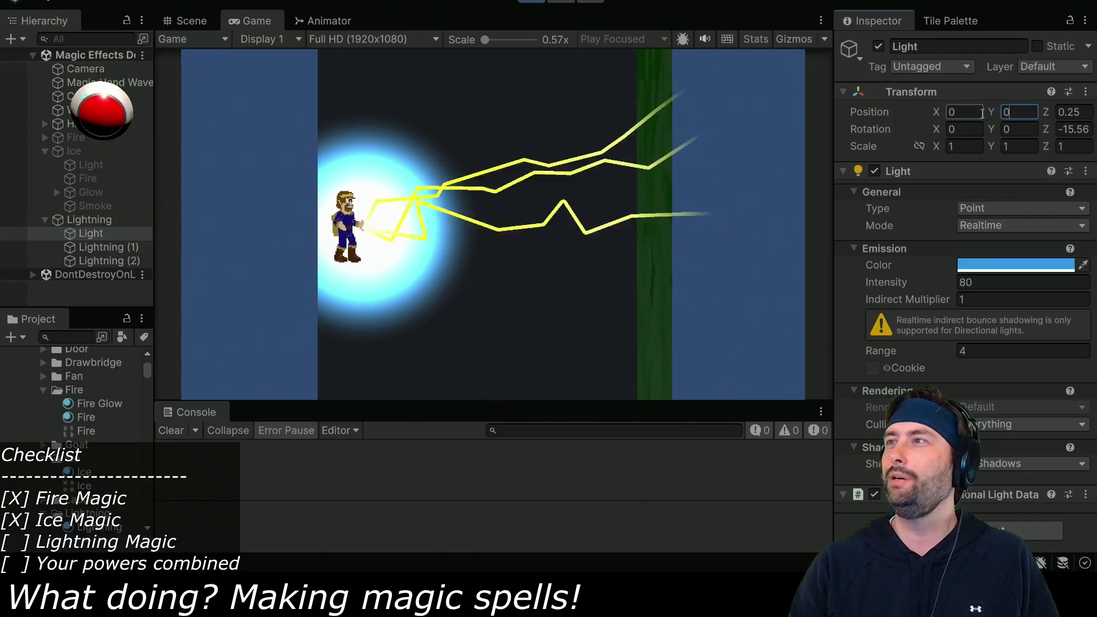
{"action": "type", "text": "0"}
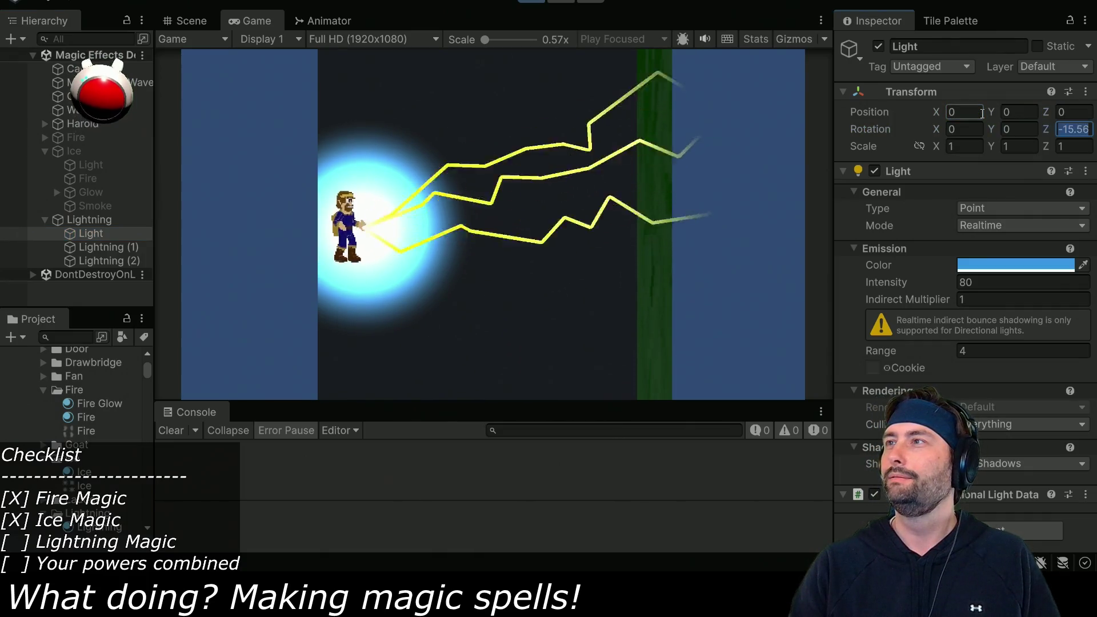
Make the pasted light yellow and lower its intensity to 12.98
{"action": "left_click", "coordinate": [993, 263]}
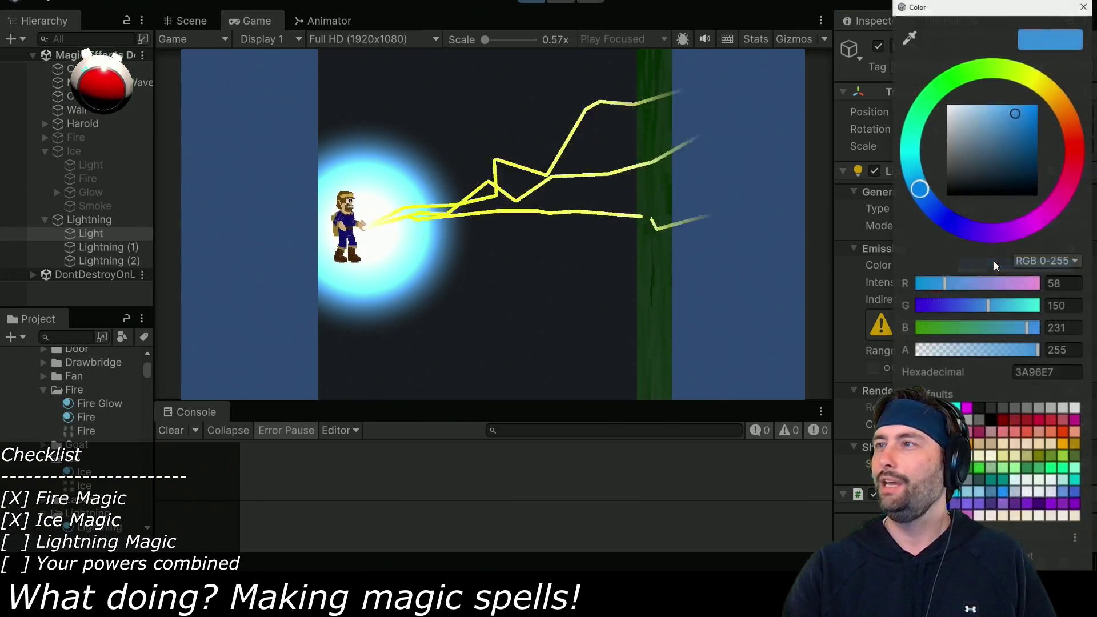
{"action": "left_click", "coordinate": [1020, 73]}
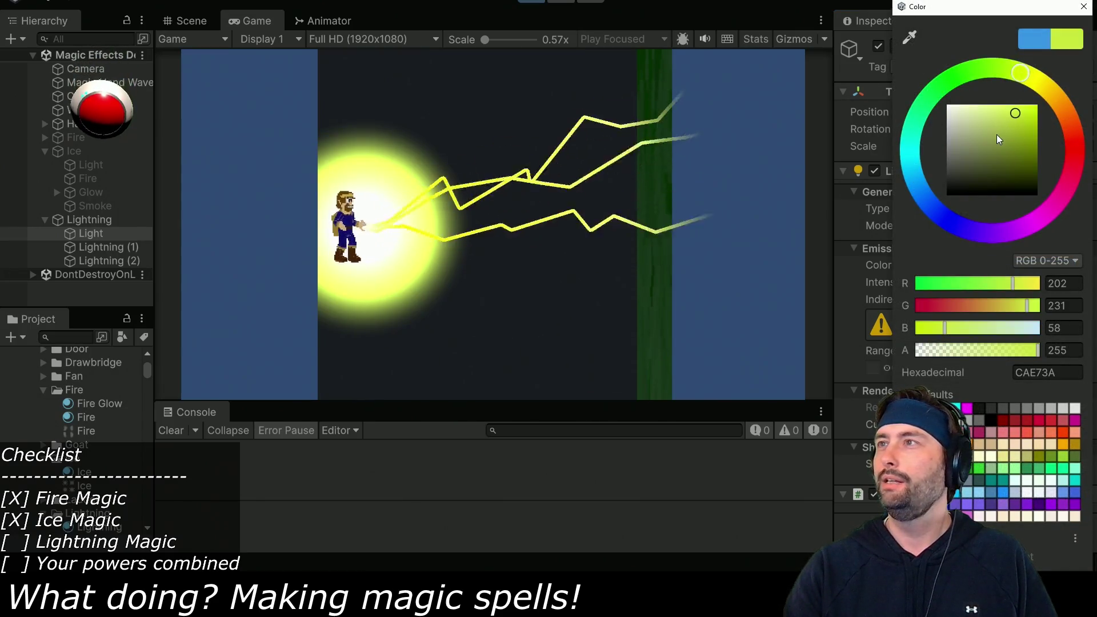
{"action": "left_click", "coordinate": [1082, 7]}
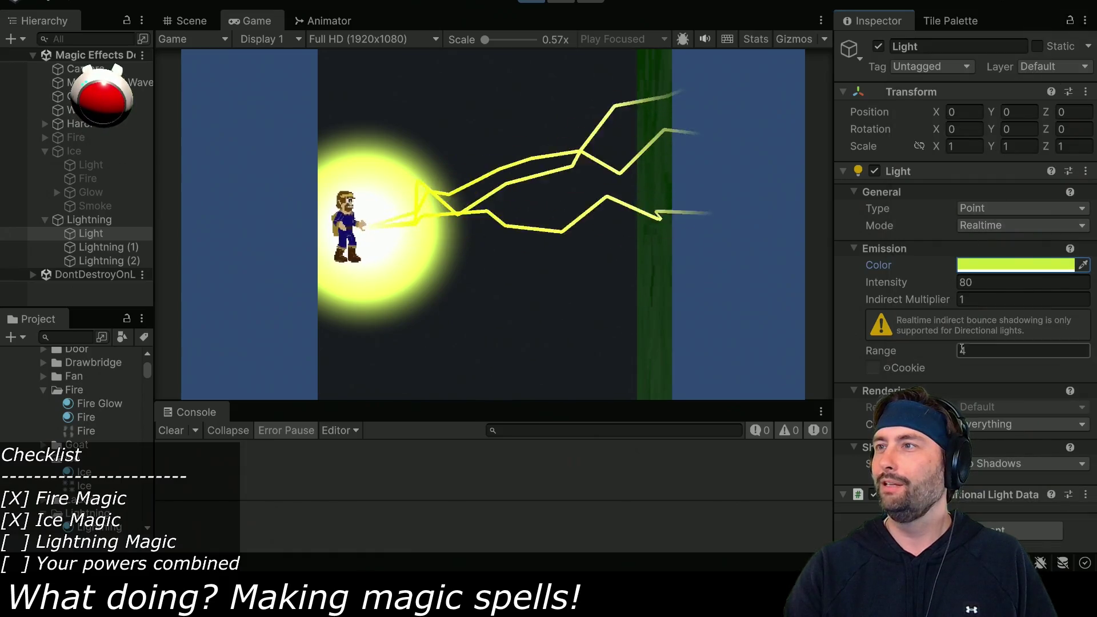
{"action": "mouse_move", "coordinate": [953, 278]}
{"action": "left_mouse_down"}
{"action": "mouse_move", "coordinate": [824, 287]}
{"action": "mouse_move", "coordinate": [743, 309]}
{"action": "left_mouse_up"}
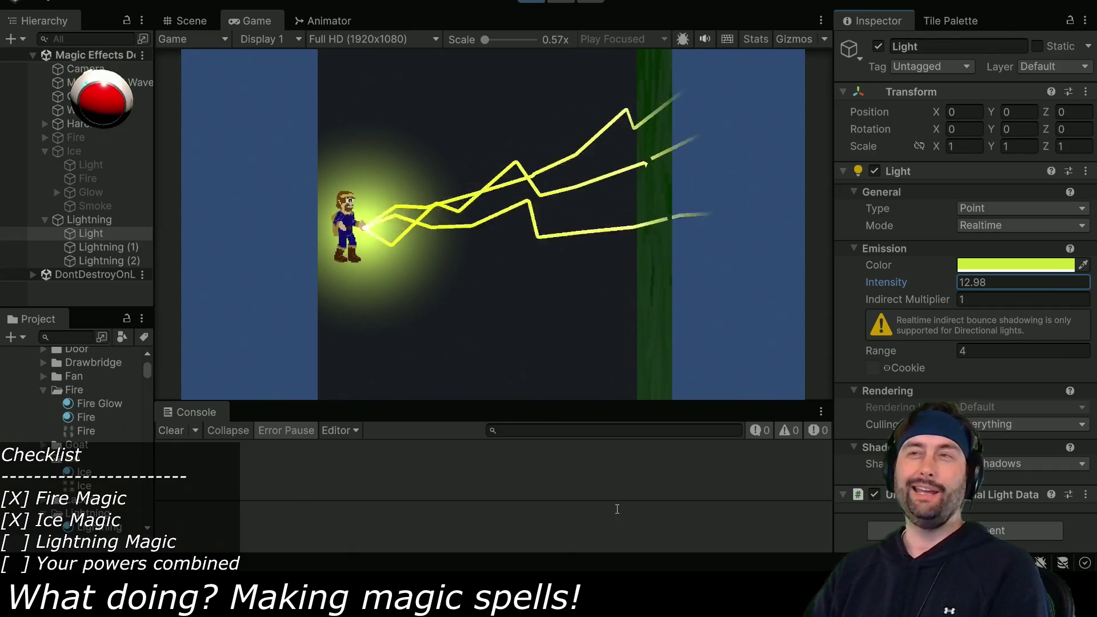
Enable the Ice and Fire effects and set Lightning's Rotation Z to -90
{"action": "left_click", "coordinate": [72, 151]}
{"action": "left_click", "coordinate": [878, 46]}
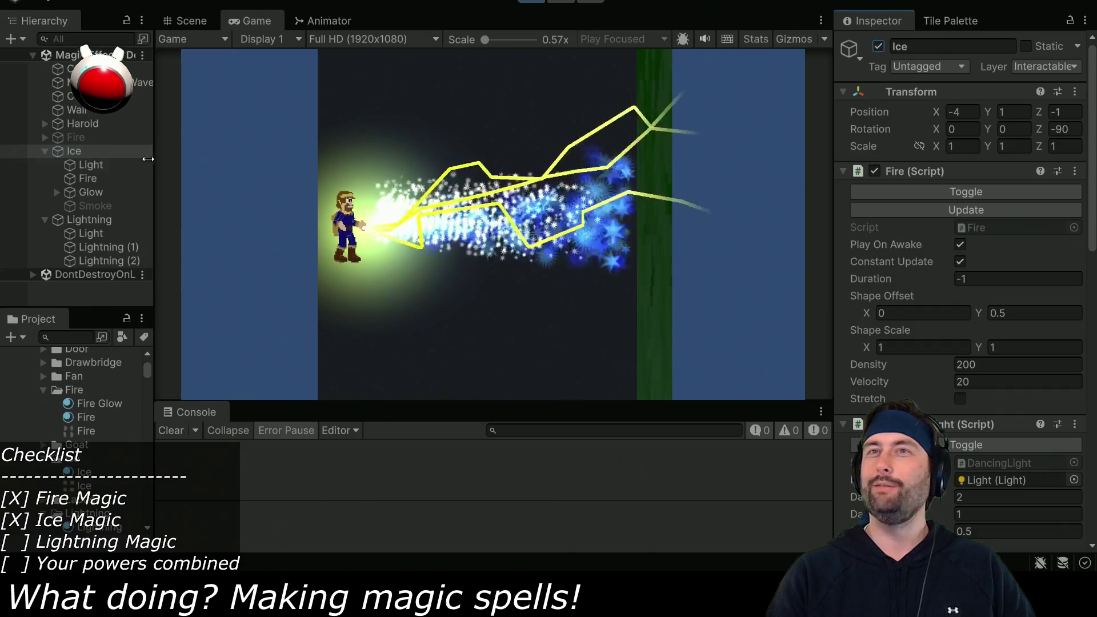
{"action": "left_click", "coordinate": [63, 138]}
{"action": "left_click", "coordinate": [878, 47]}
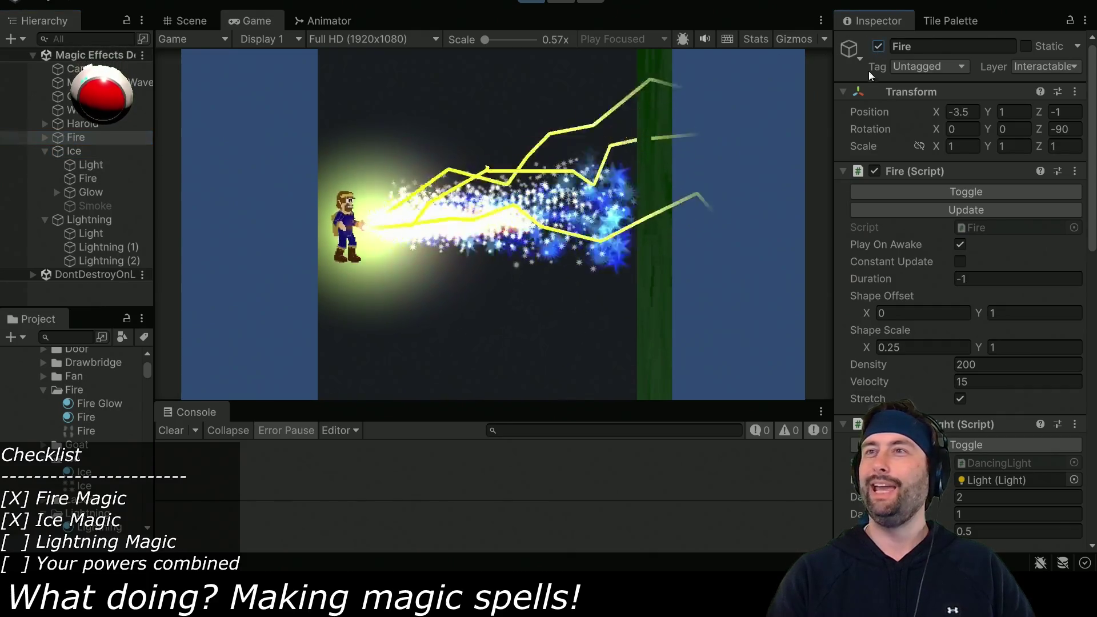
{"action": "left_click", "coordinate": [89, 220]}
{"action": "left_click", "coordinate": [1086, 128]}
{"action": "type", "text": "-90"}
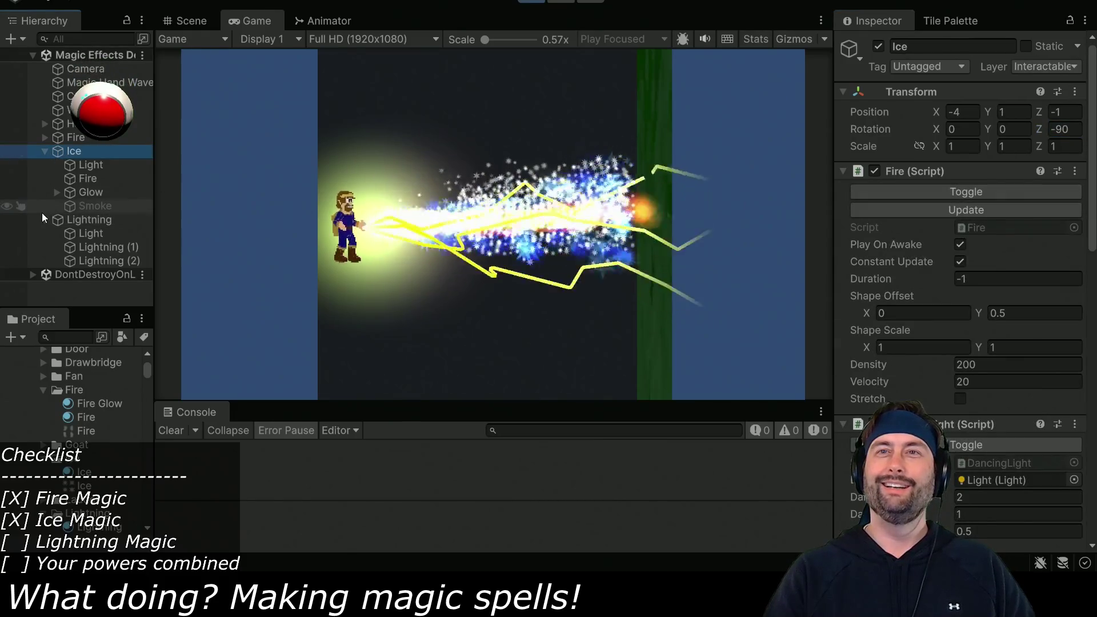
Rotate Fire, Ice and Lightning together to Rotation Z -72.8
{"action": "left_click", "coordinate": [80, 218]}
{"action": "left_click", "coordinate": [45, 151]}
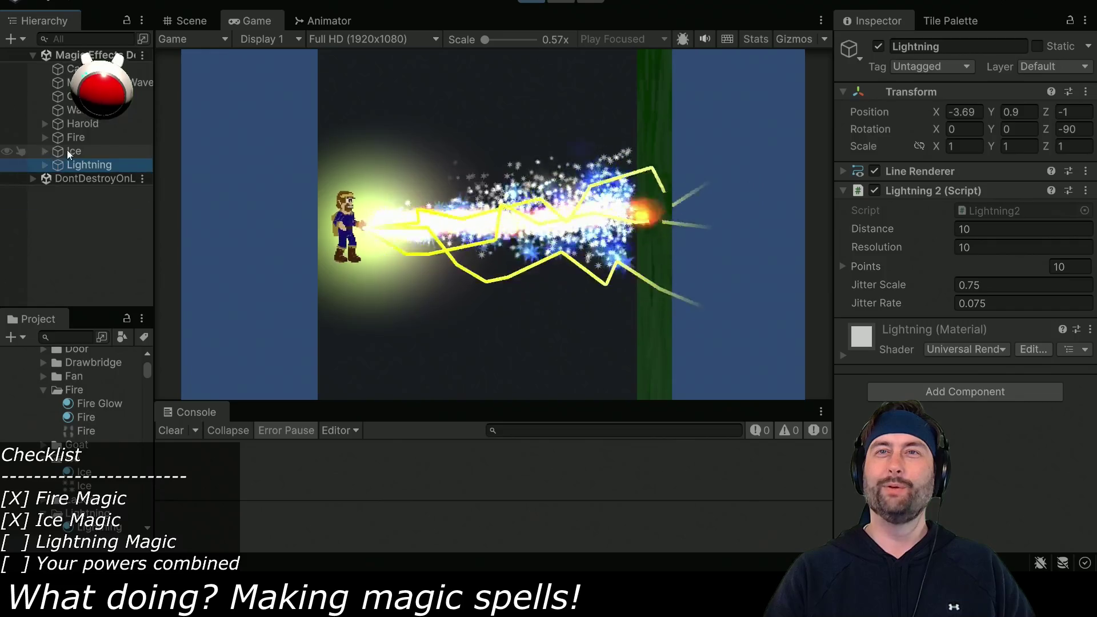
{"action": "left_click", "coordinate": [77, 139], "text": "shift"}
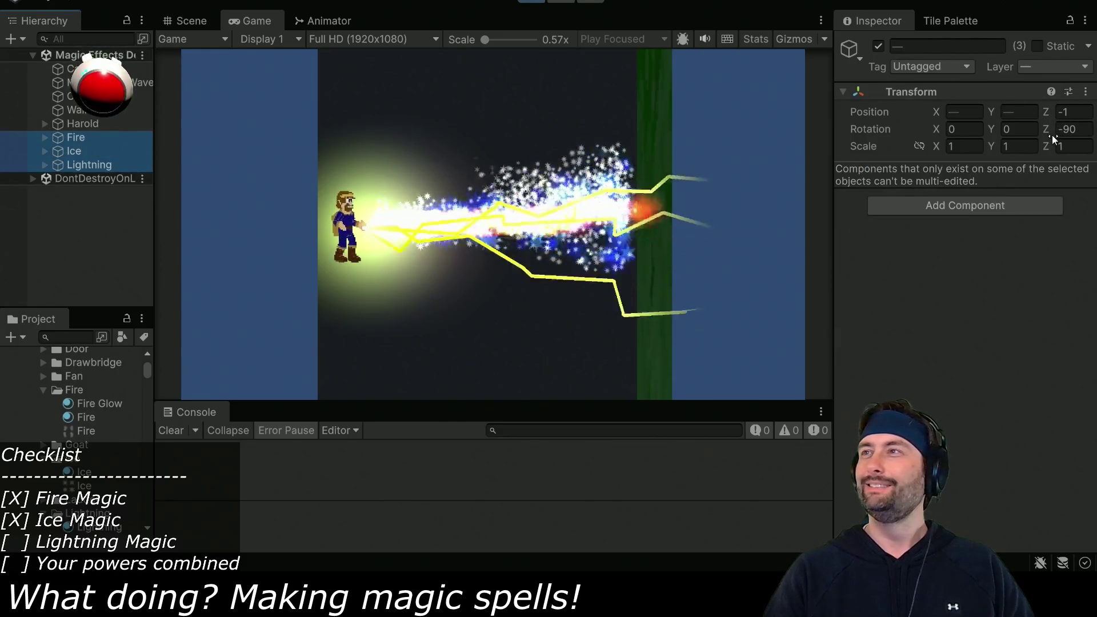
{"action": "left_click_drag", "start_coordinate": [1048, 131], "coordinate": [1064, 132]}
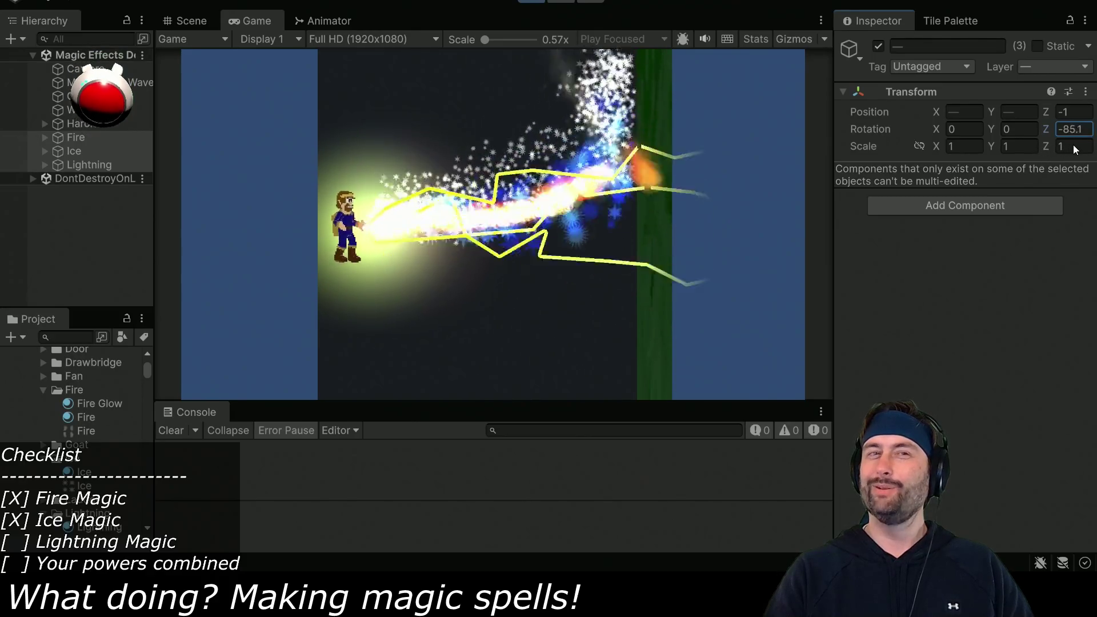
{"action": "type", "text": "-72.8"}
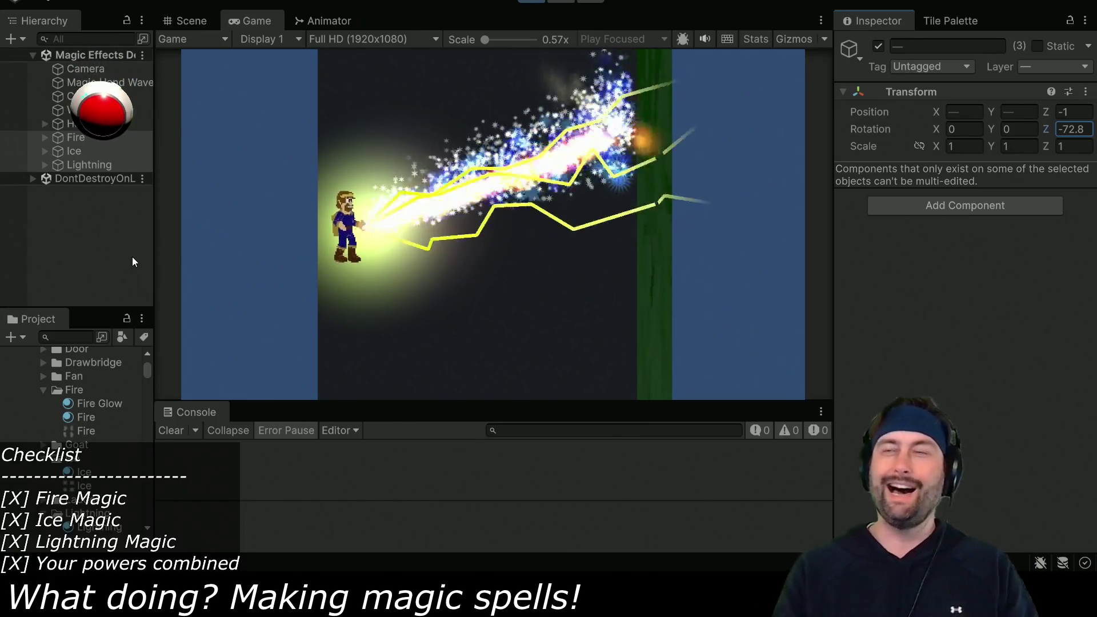
{"action": "left_click", "coordinate": [80, 137]}
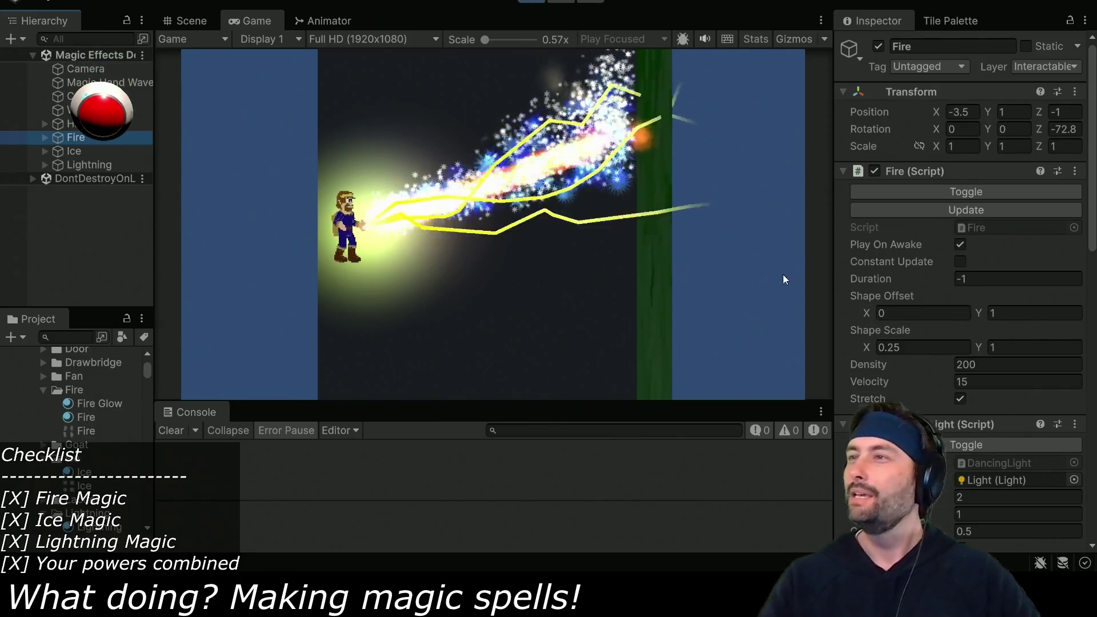
Scrub Fire's Shape Scale X far wider, then back down to about 26.64
{"action": "left_click_drag", "start_coordinate": [864, 348], "coordinate": [962, 350]}
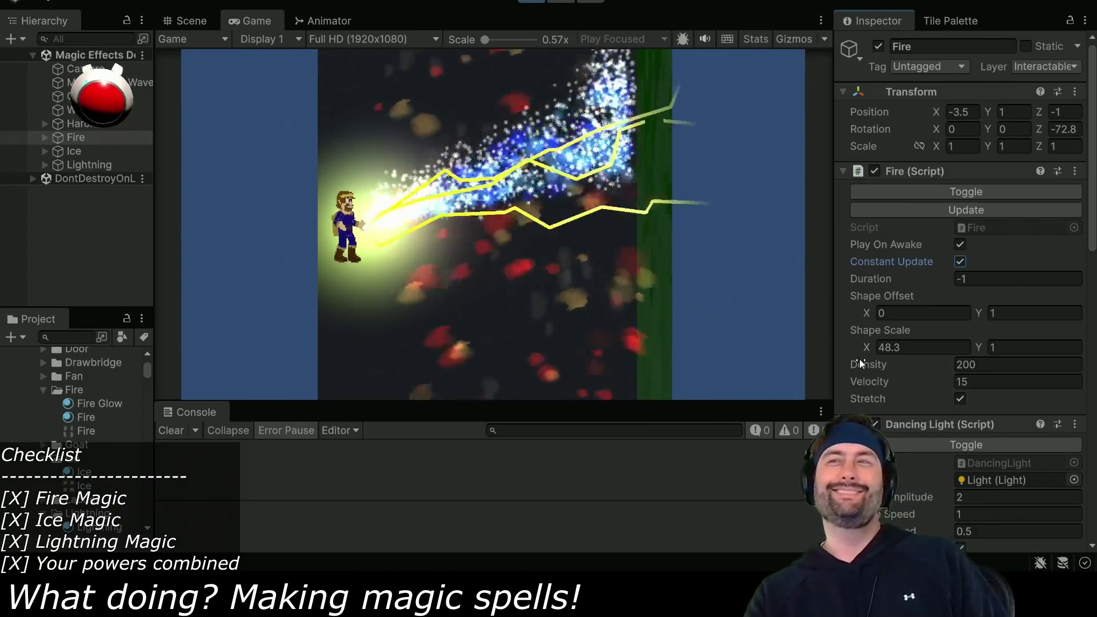
{"action": "mouse_move", "coordinate": [865, 348]}
{"action": "left_mouse_down"}
{"action": "mouse_move", "coordinate": [423, 359]}
{"action": "mouse_move", "coordinate": [245, 335]}
{"action": "left_mouse_up"}
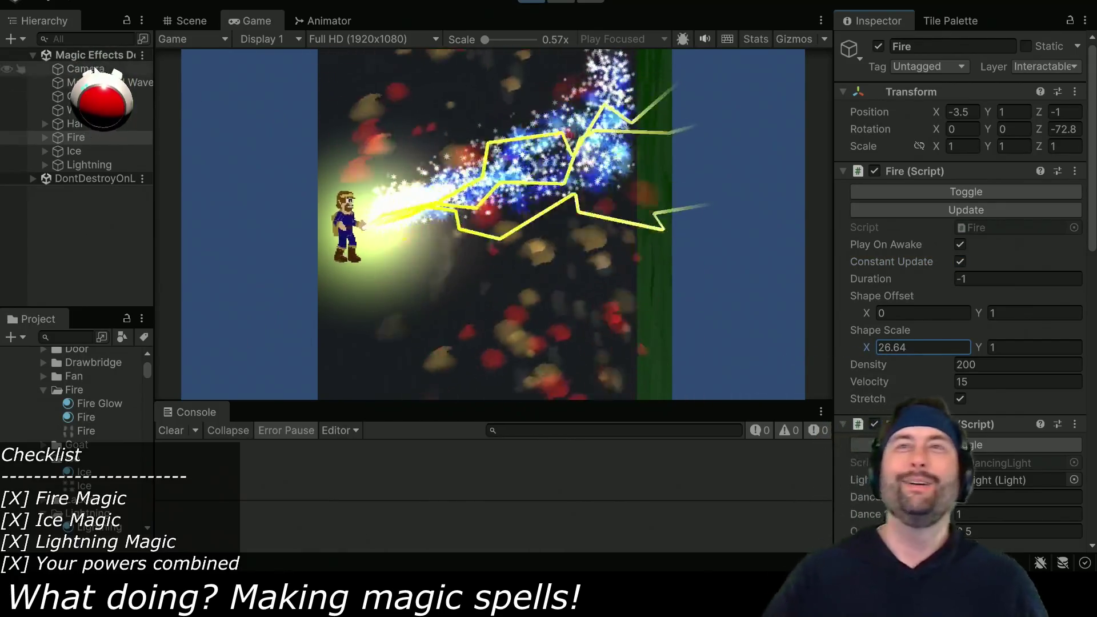
Set the Camera's Position Z to -10 and switch its Projection to Perspective
{"action": "left_click", "coordinate": [85, 69]}
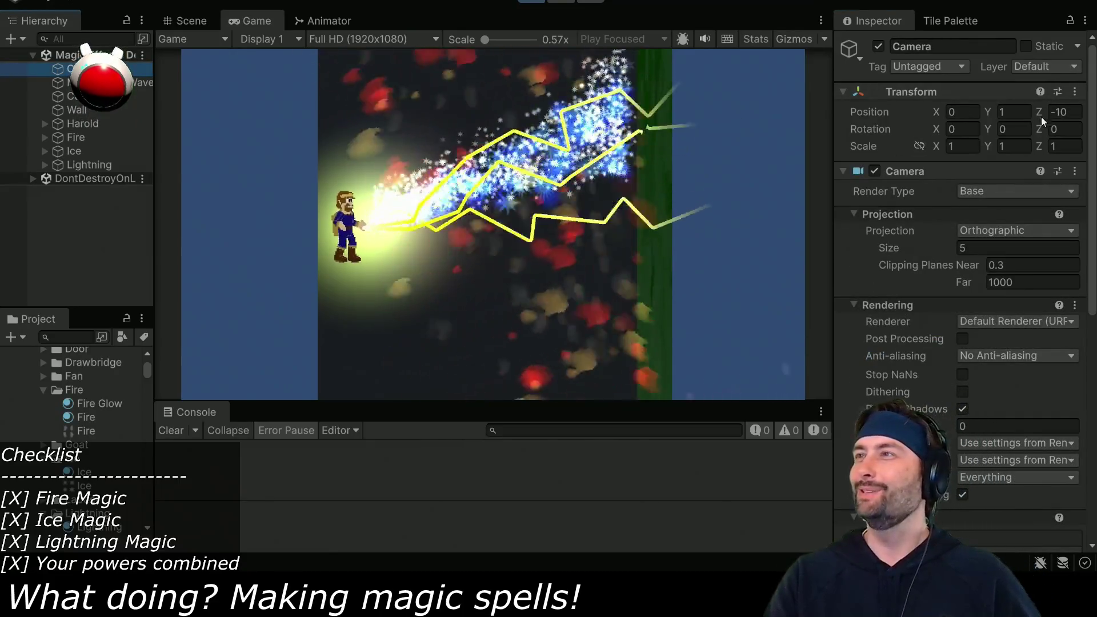
{"action": "left_click_drag", "start_coordinate": [1040, 112], "coordinate": [917, 116]}
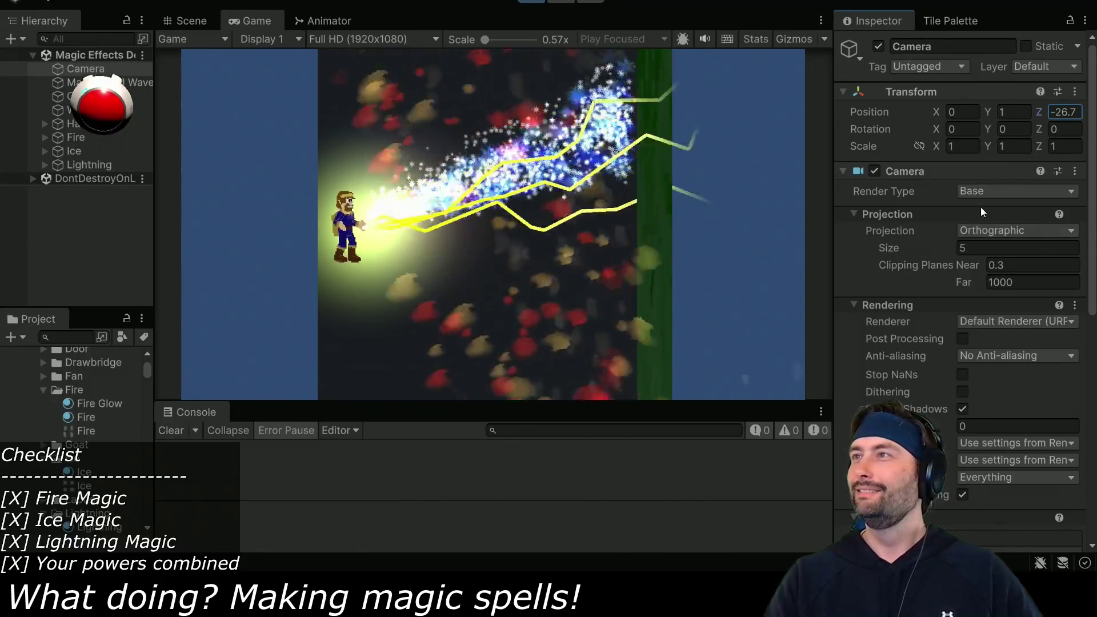
{"action": "type", "text": "-10"}
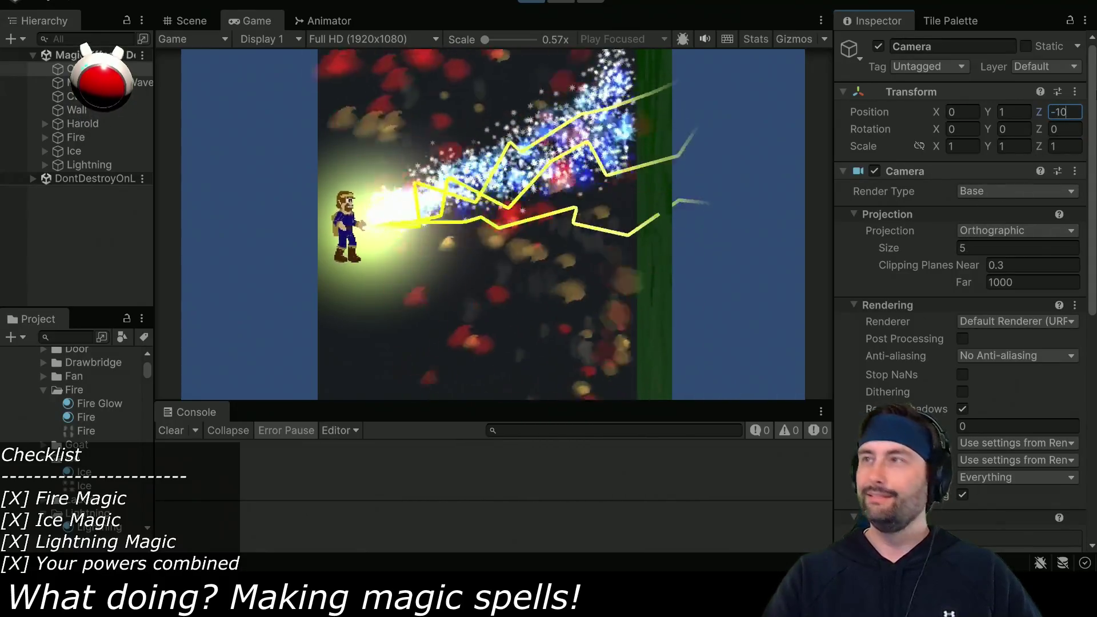
{"action": "left_click", "coordinate": [975, 236]}
{"action": "left_click", "coordinate": [982, 247]}
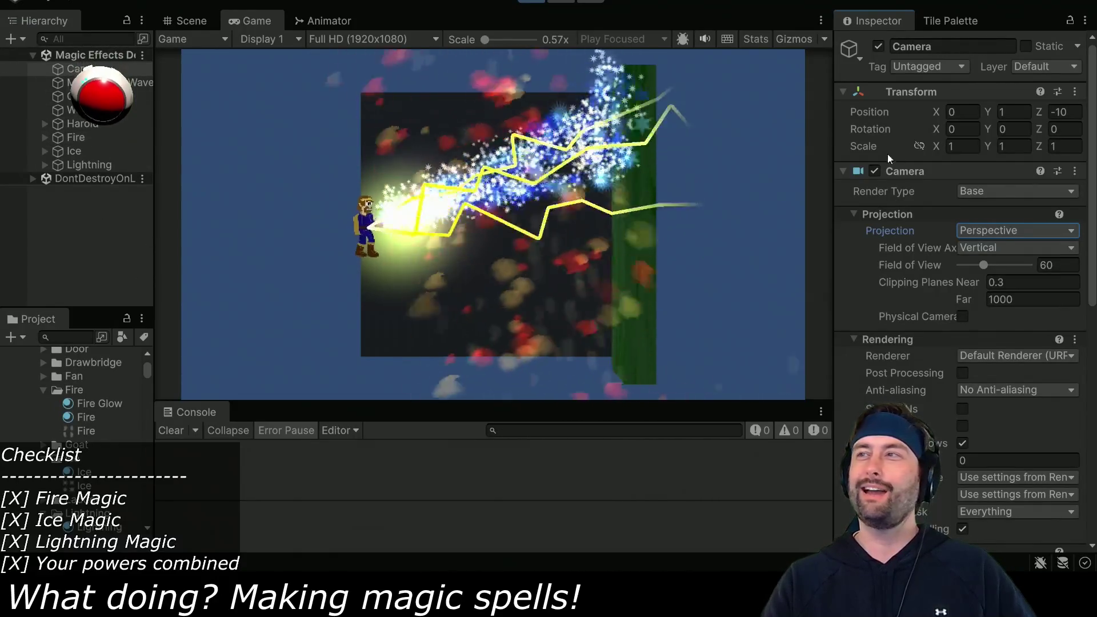
{"action": "mouse_move", "coordinate": [1040, 115]}
{"action": "left_mouse_down"}
{"action": "mouse_move", "coordinate": [1021, 115]}
{"action": "mouse_move", "coordinate": [1085, 119]}
{"action": "left_mouse_up"}
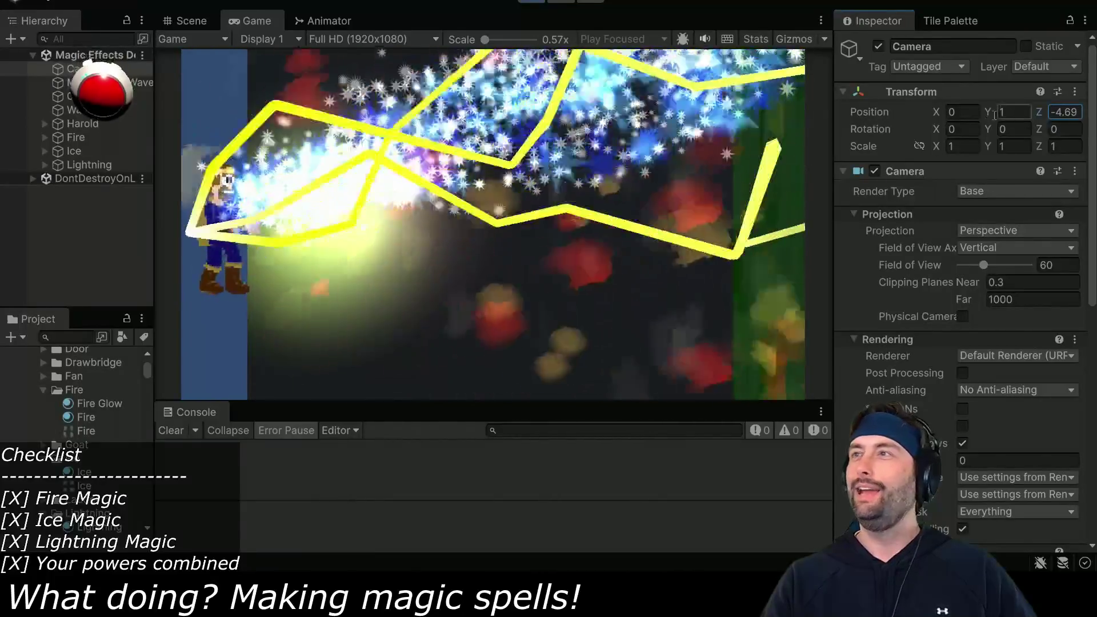
{"action": "mouse_move", "coordinate": [935, 112]}
{"action": "left_mouse_down"}
{"action": "mouse_move", "coordinate": [896, 112]}
{"action": "mouse_move", "coordinate": [931, 114]}
{"action": "left_mouse_up"}
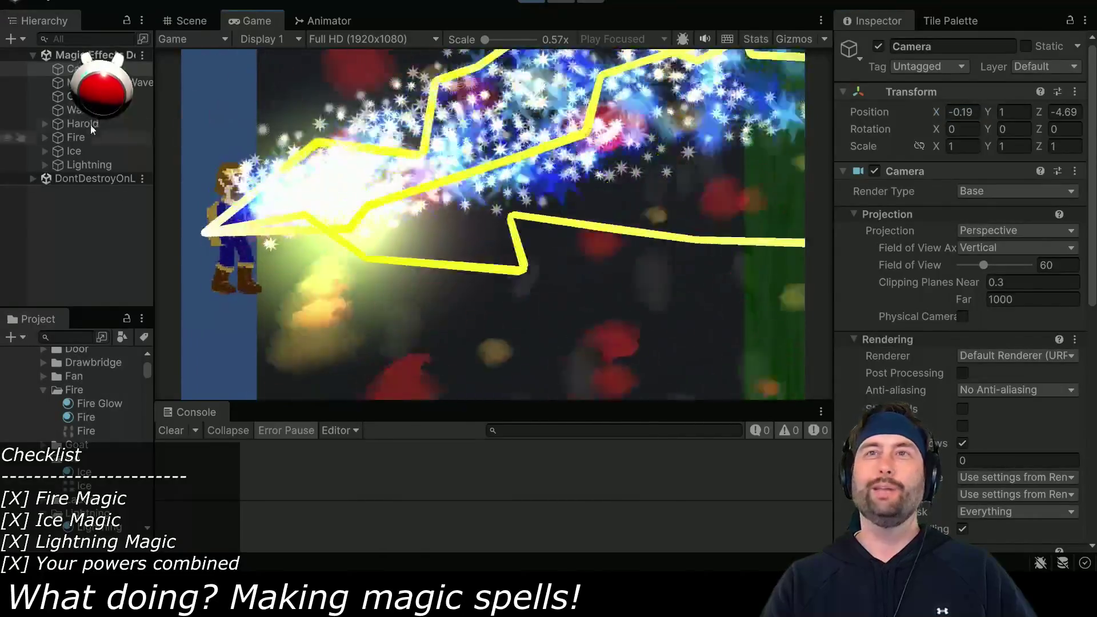
Scale the backdrop cube to 20 on X and 20 on Y
{"action": "key", "text": "Down"}
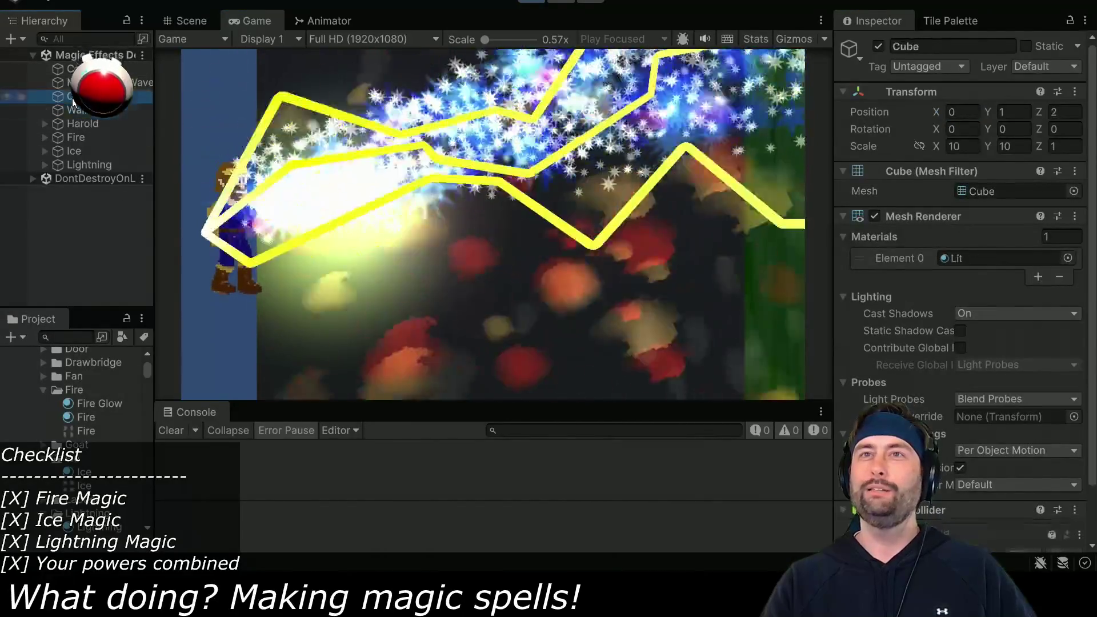
{"action": "key", "text": "Up"}
{"action": "left_click", "coordinate": [964, 146]}
{"action": "type", "text": "20"}
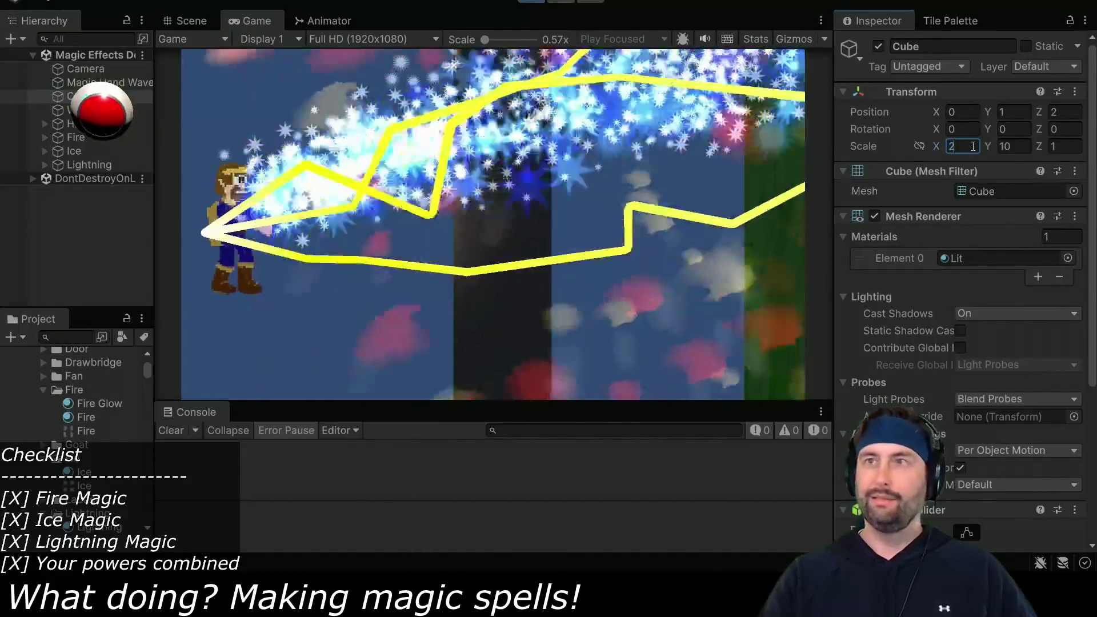
{"action": "left_click", "coordinate": [1022, 146]}
{"action": "type", "text": "20"}
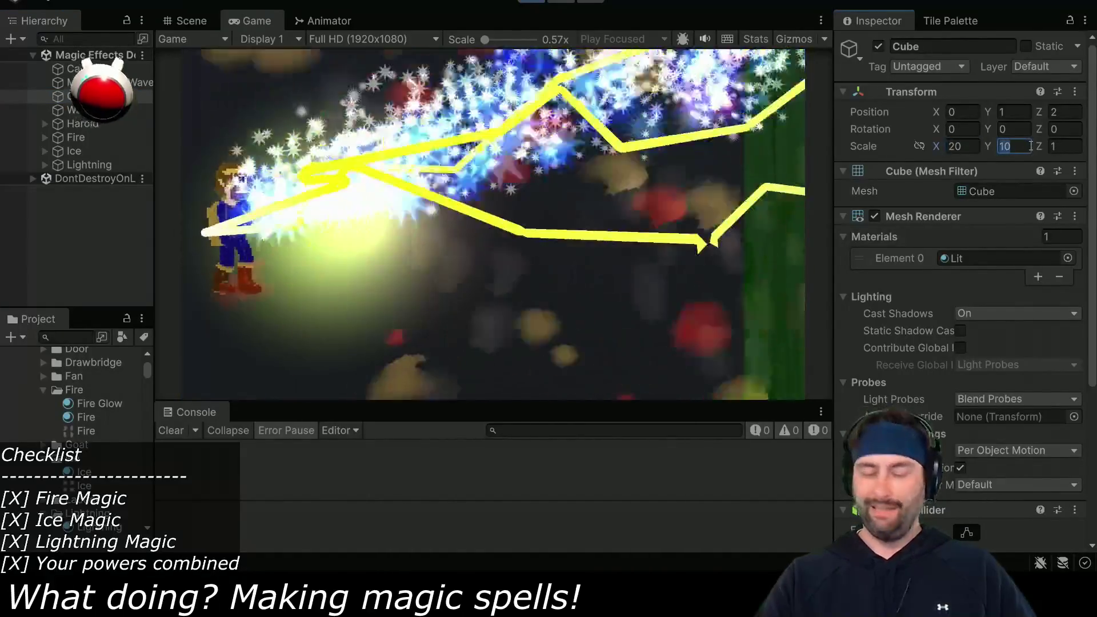
{"action": "key", "text": "Return"}
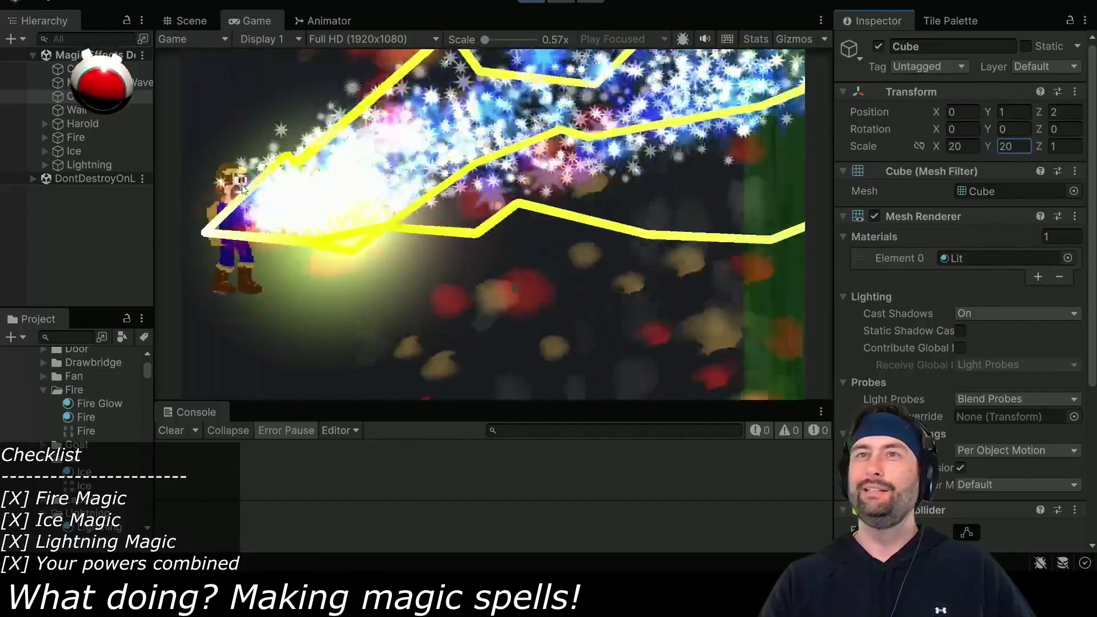
Give the Camera a field of view of 21 at position Y 1.78, Z -15.84
{"action": "left_click", "coordinate": [86, 69]}
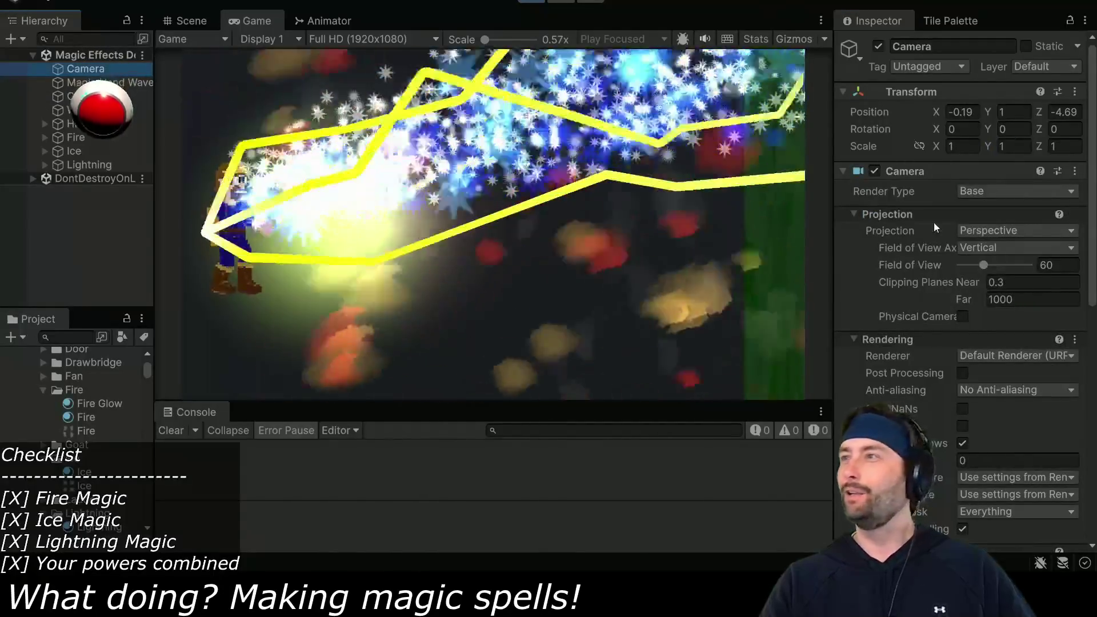
{"action": "mouse_move", "coordinate": [984, 263]}
{"action": "left_mouse_down"}
{"action": "mouse_move", "coordinate": [998, 263]}
{"action": "mouse_move", "coordinate": [968, 264]}
{"action": "left_mouse_up"}
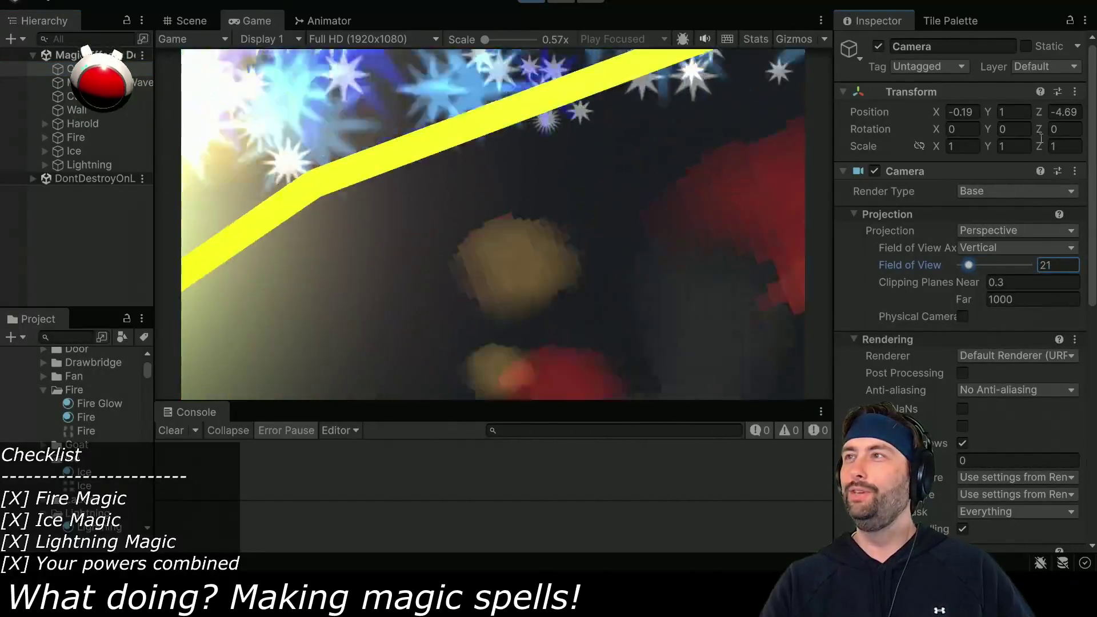
{"action": "mouse_move", "coordinate": [1039, 115]}
{"action": "left_mouse_down"}
{"action": "mouse_move", "coordinate": [674, 138]}
{"action": "mouse_move", "coordinate": [725, 142]}
{"action": "left_mouse_up"}
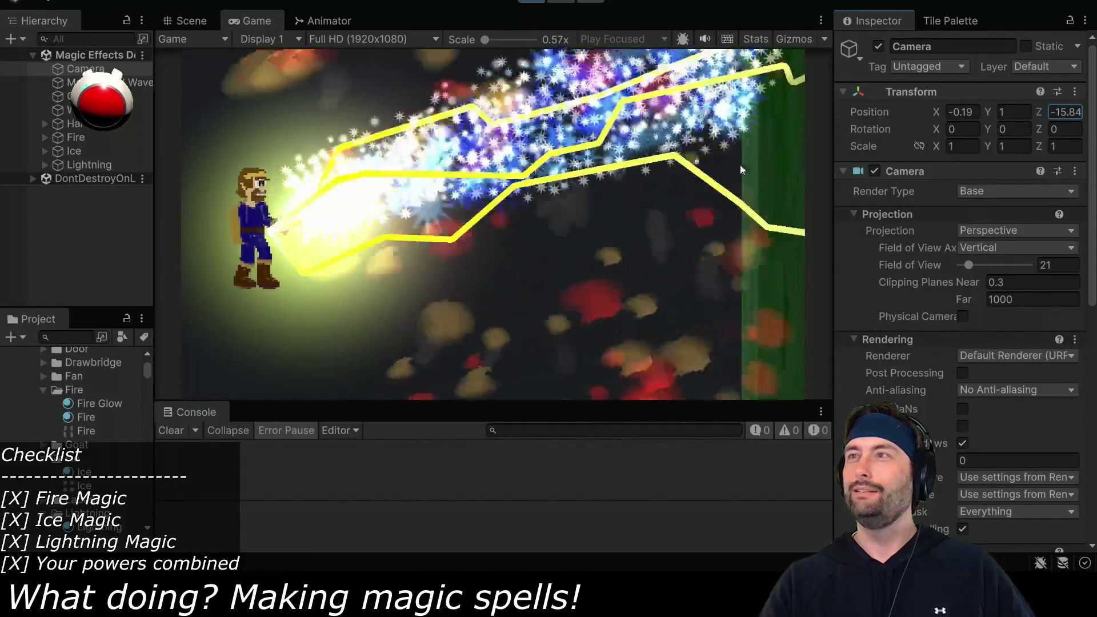
{"action": "mouse_move", "coordinate": [985, 111]}
{"action": "left_mouse_down"}
{"action": "mouse_move", "coordinate": [1000, 115]}
{"action": "mouse_move", "coordinate": [307, 177]}
{"action": "left_mouse_up"}
{"action": "left_click", "coordinate": [71, 137]}
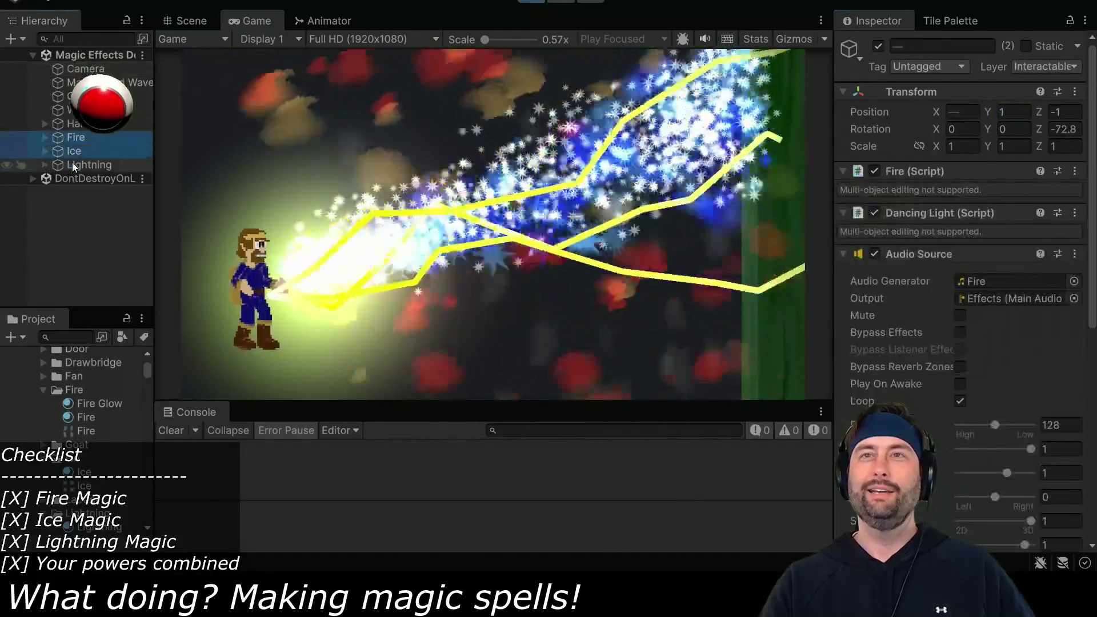
Scrub the shared Rotation Z of Fire, Ice and Lightning to -77.43
{"action": "left_click", "coordinate": [71, 164], "text": "shift"}
{"action": "left_click_drag", "start_coordinate": [1045, 129], "coordinate": [900, 150]}
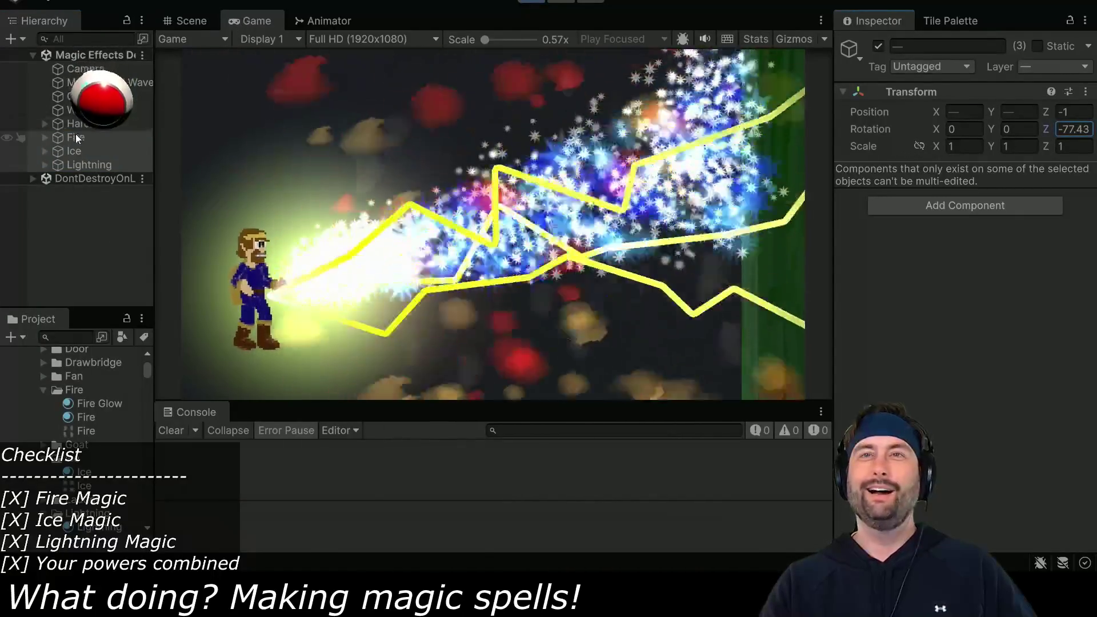
{"action": "left_click", "coordinate": [75, 138]}
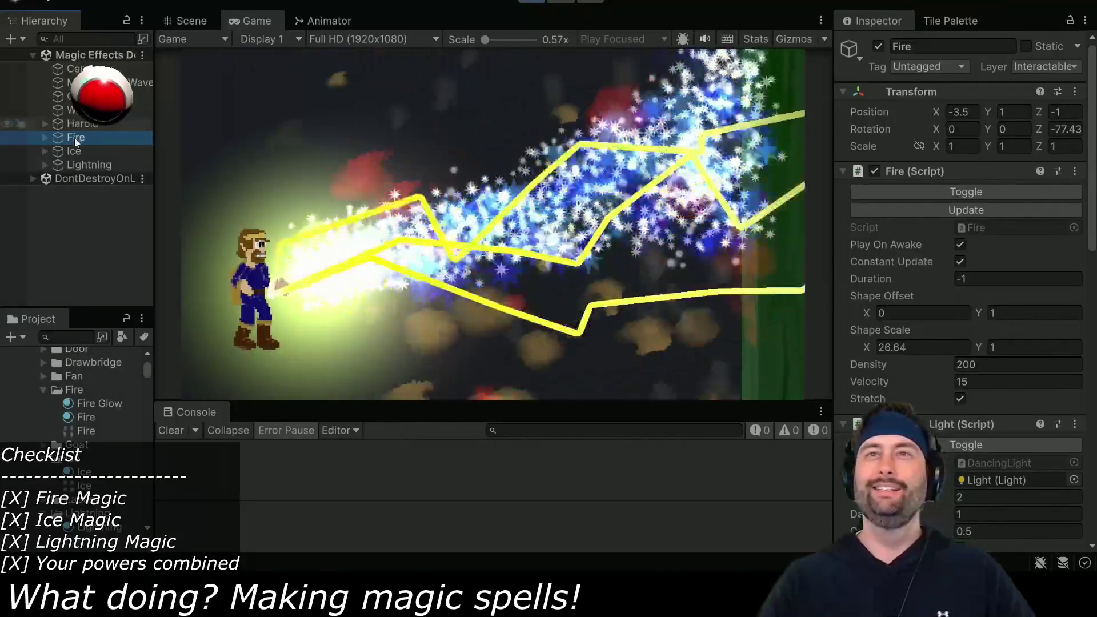
{"action": "left_click", "coordinate": [74, 153]}
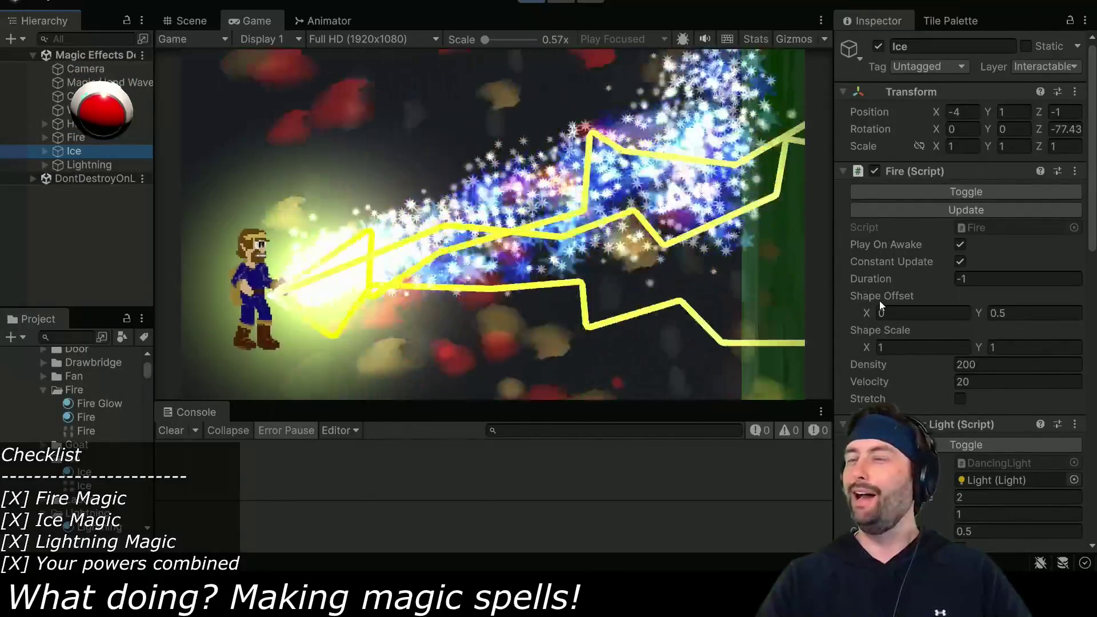
{"action": "left_click", "coordinate": [45, 151]}
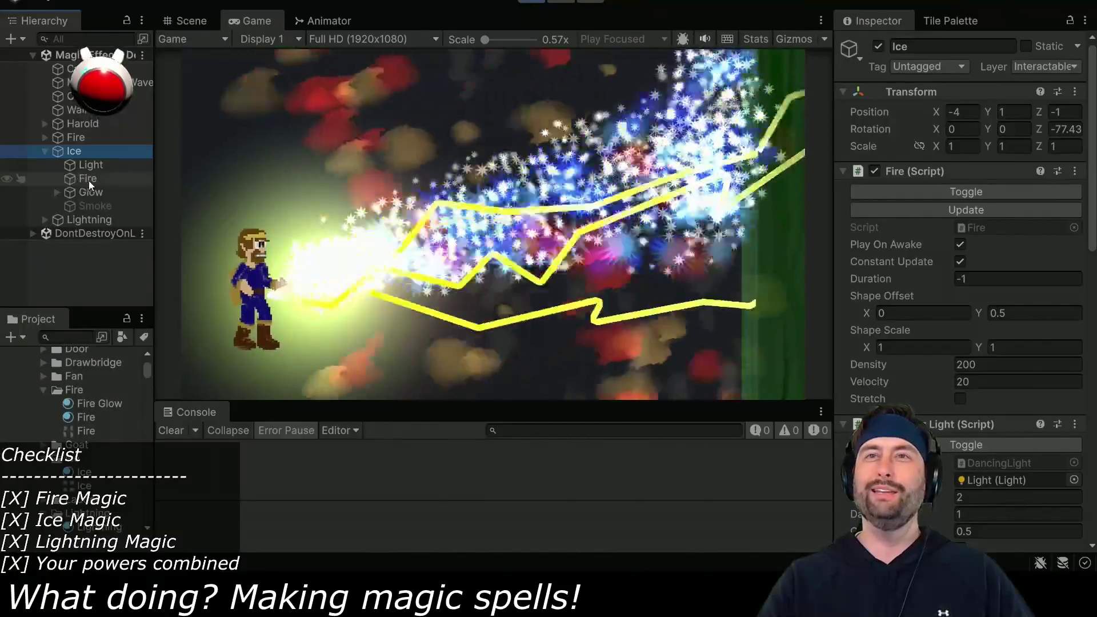
Set the Shape cone Angle of Ice's Fire and Glow particles to 49.3
{"action": "left_click", "coordinate": [88, 180]}
{"action": "left_click", "coordinate": [92, 193], "text": "shift"}
{"action": "scroll", "coordinate": [992, 293], "scroll_direction": "down", "scroll_amount": 15}
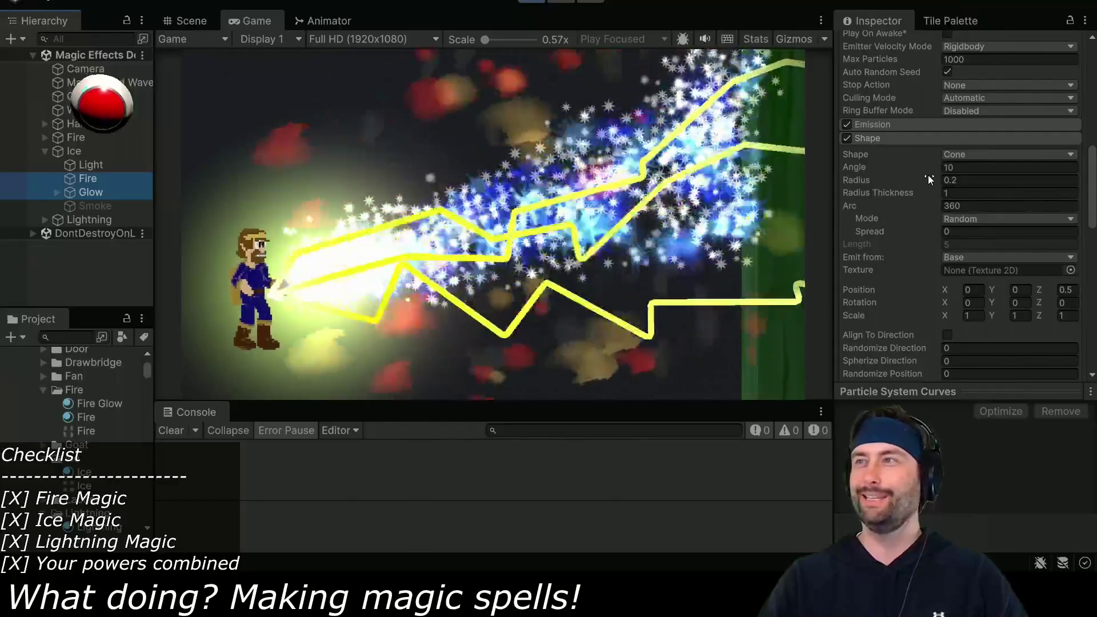
{"action": "left_click_drag", "start_coordinate": [927, 175], "coordinate": [1069, 169]}
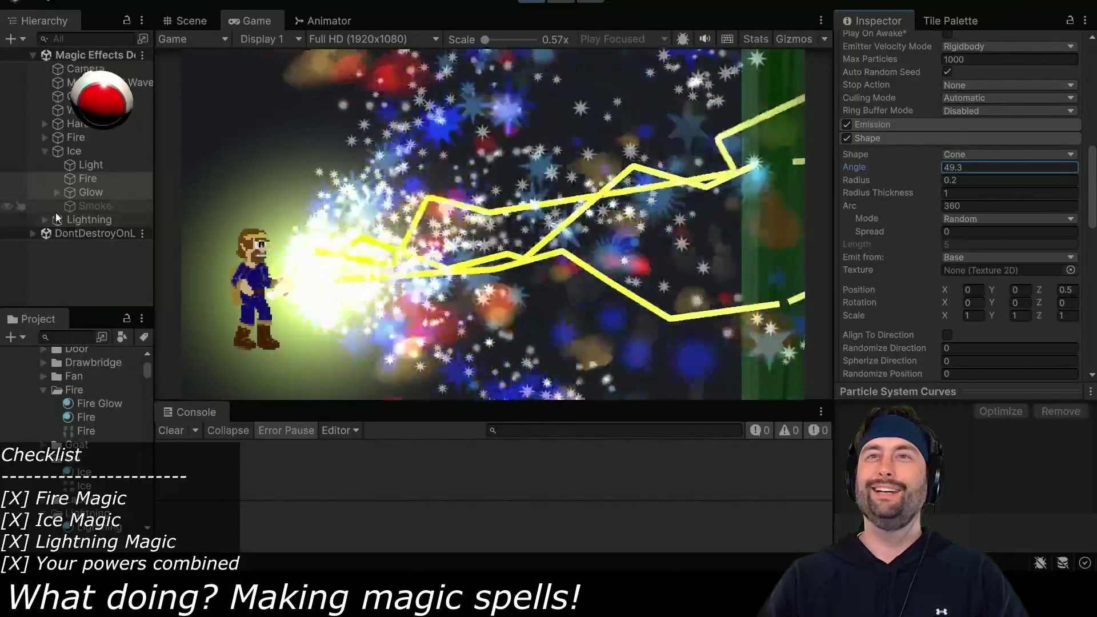
{"action": "left_click", "coordinate": [45, 219]}
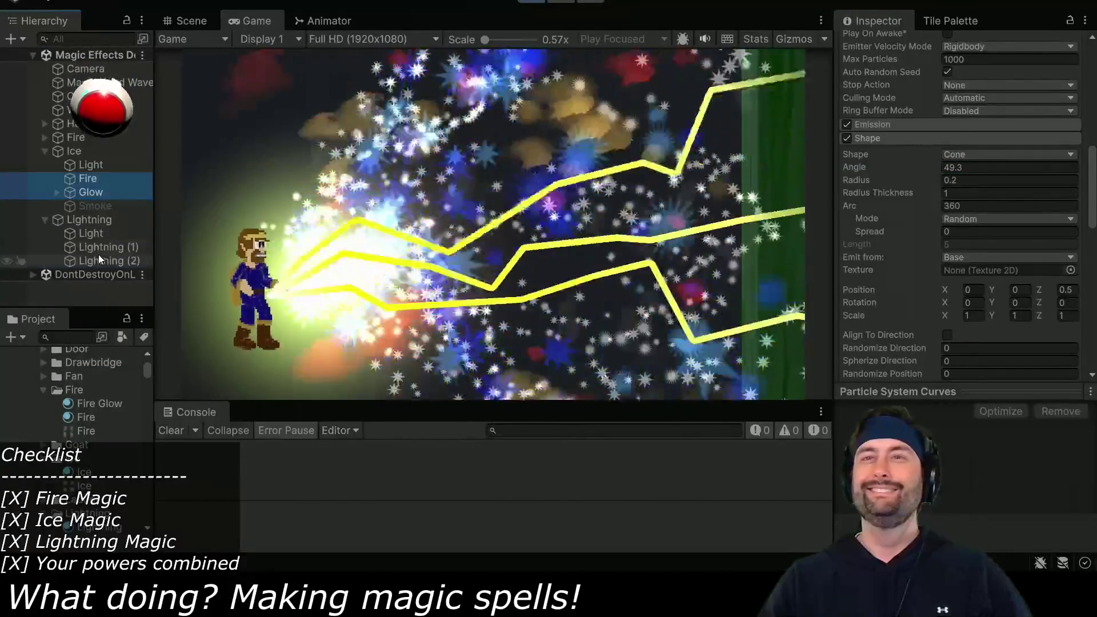
Rotate Lightning (1) to Z 28.53 and Lightning (2) to Z -33.38, then maximize the Game view
{"action": "left_click", "coordinate": [98, 257]}
{"action": "left_click", "coordinate": [100, 246], "text": "shift"}
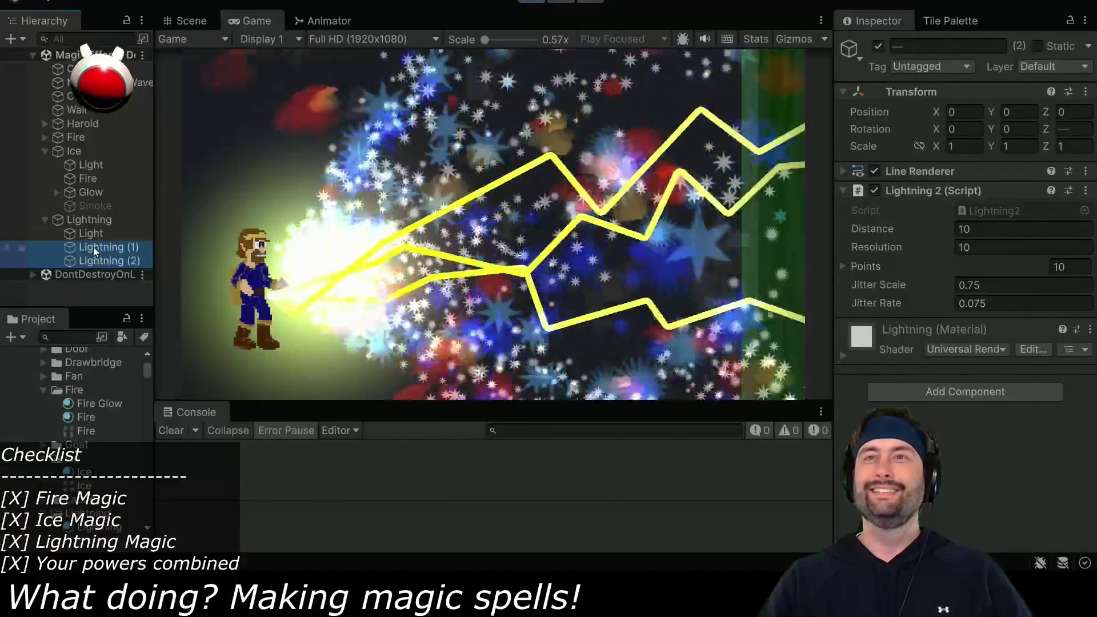
{"action": "left_click", "coordinate": [92, 247]}
{"action": "left_click_drag", "start_coordinate": [1045, 129], "coordinate": [1061, 130]}
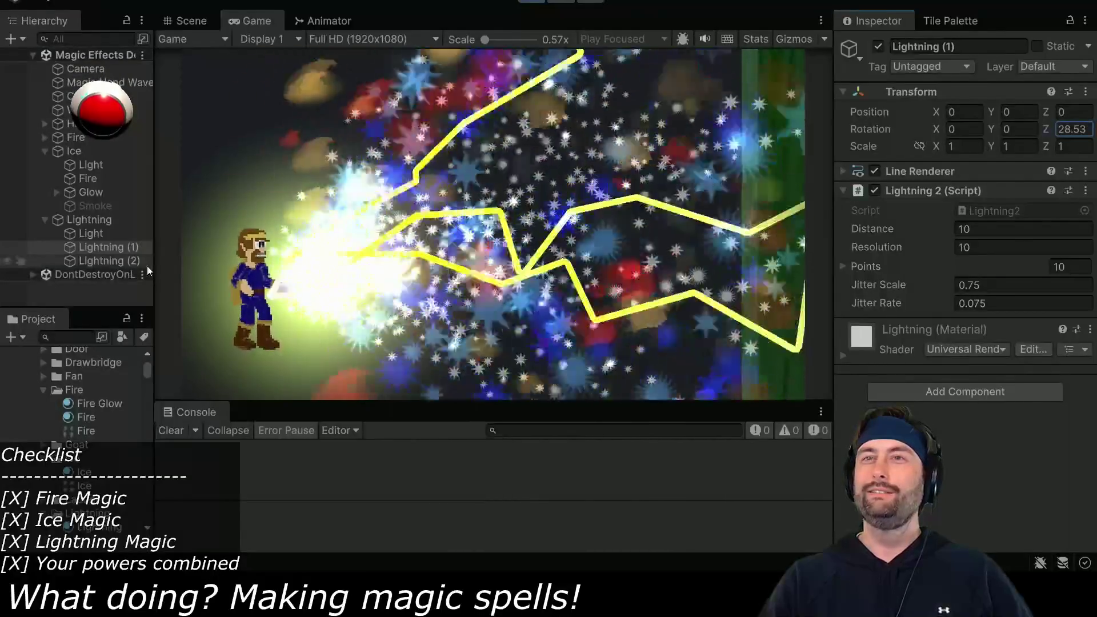
{"action": "left_click", "coordinate": [114, 260]}
{"action": "left_click_drag", "start_coordinate": [1046, 127], "coordinate": [841, 147]}
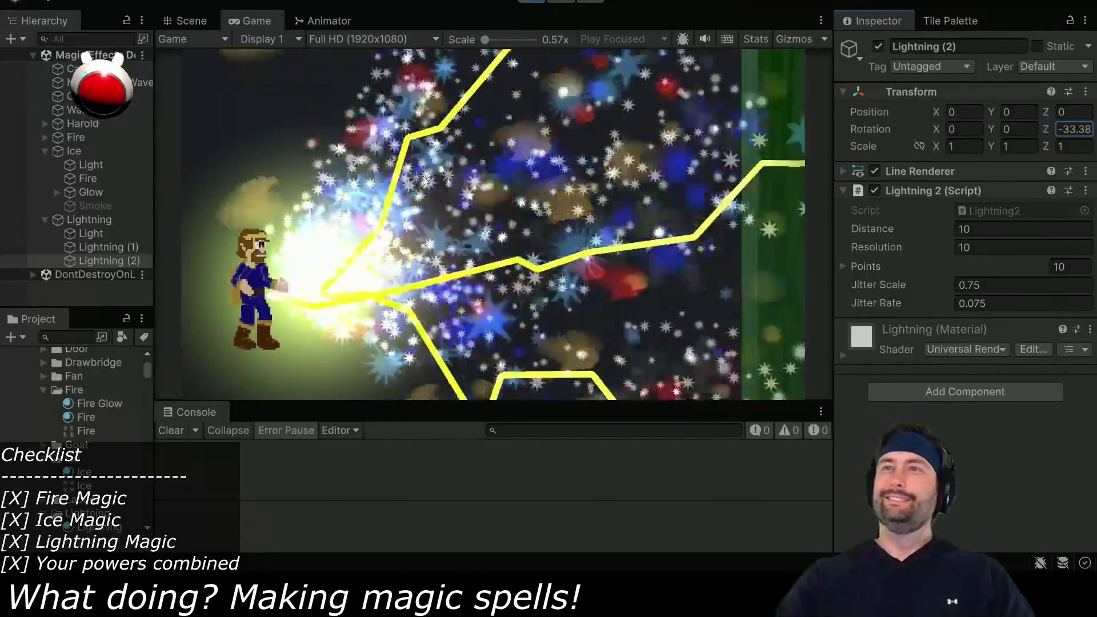
{"action": "double_click", "coordinate": [260, 20]}
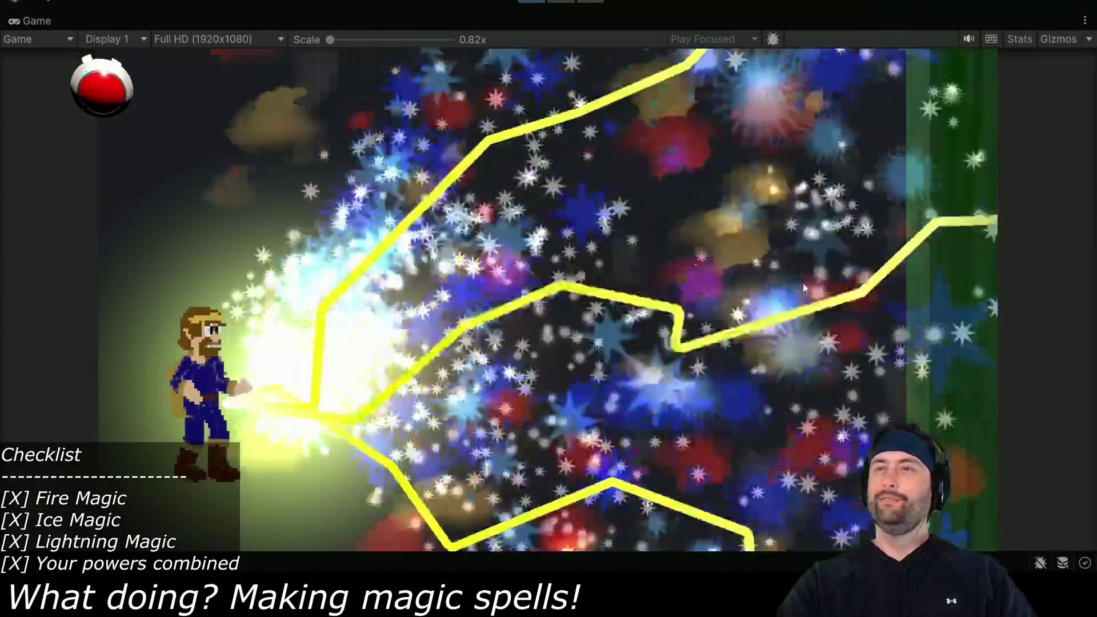